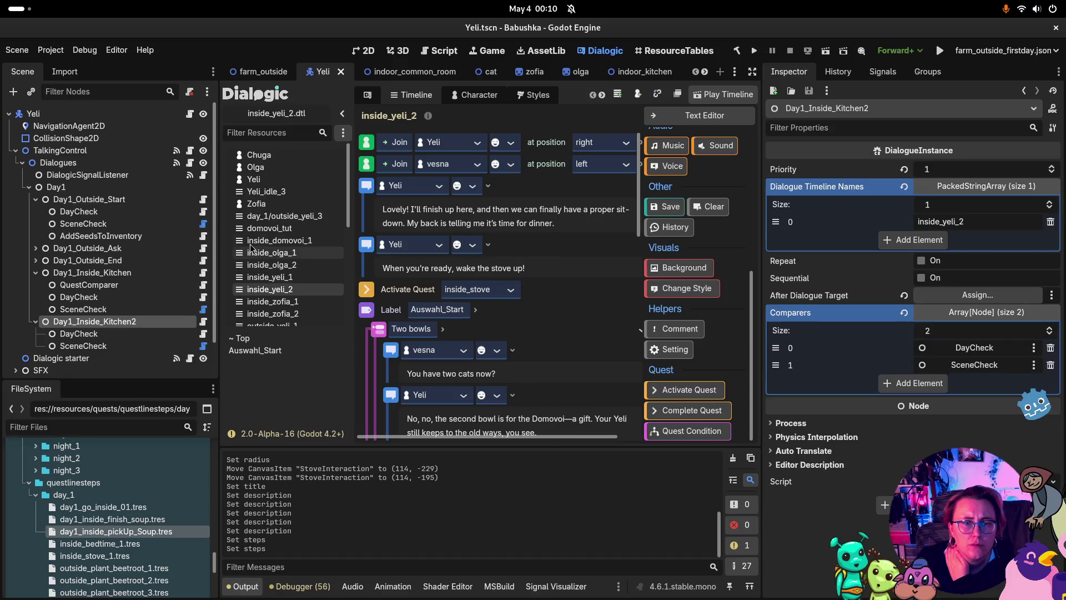
Open the inside_yeli_1 timeline and scroll to its closing Activate Quest Cook_Soup event
left_click(273, 277)
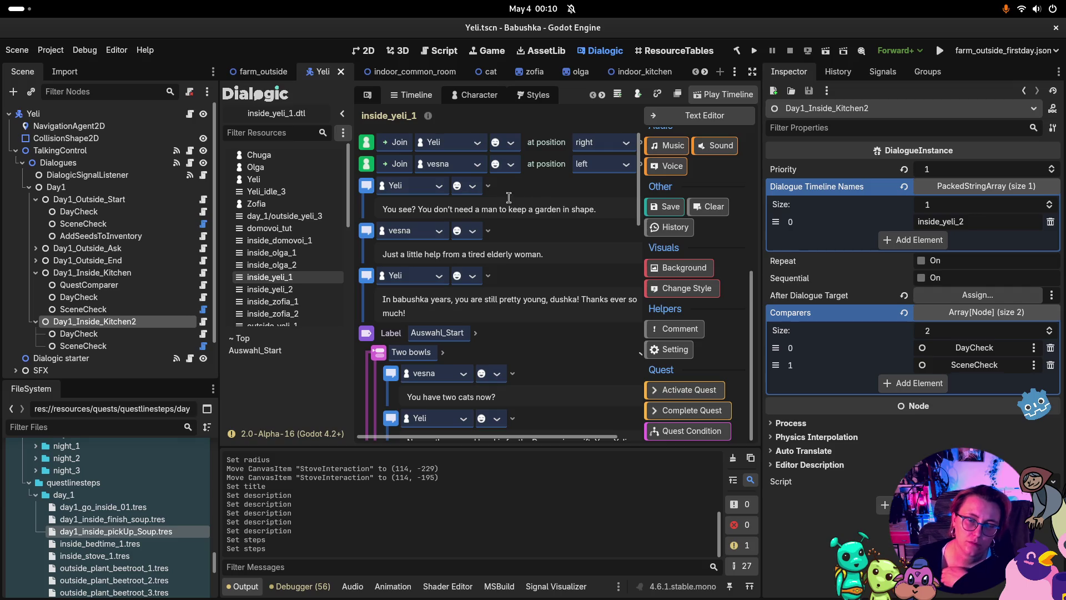
scroll(469, 242, "down", 10)
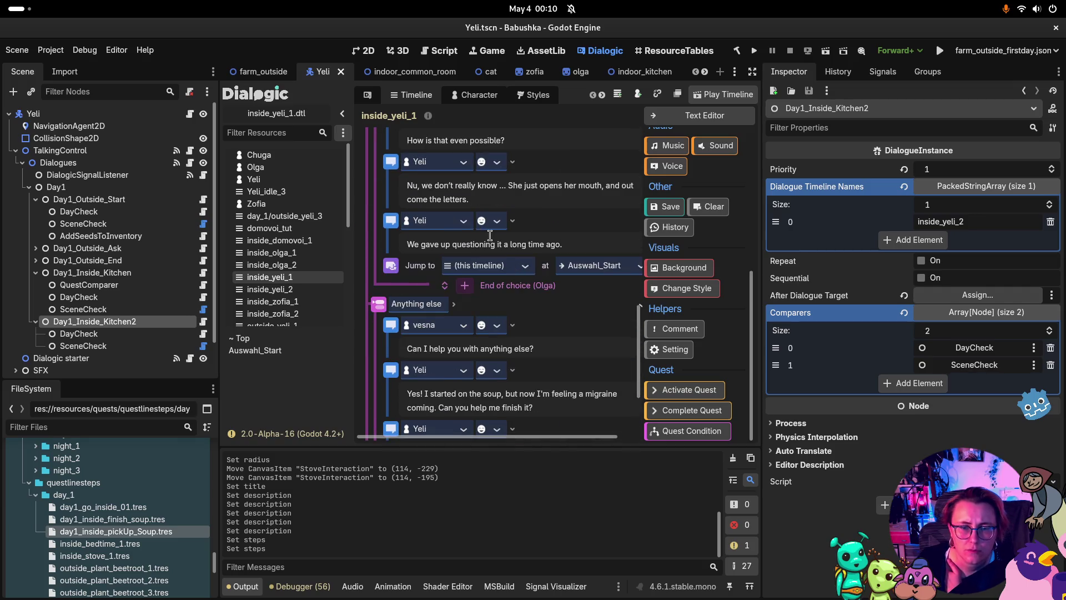
scroll(512, 235, "up", 5)
scroll(545, 260, "down", 9)
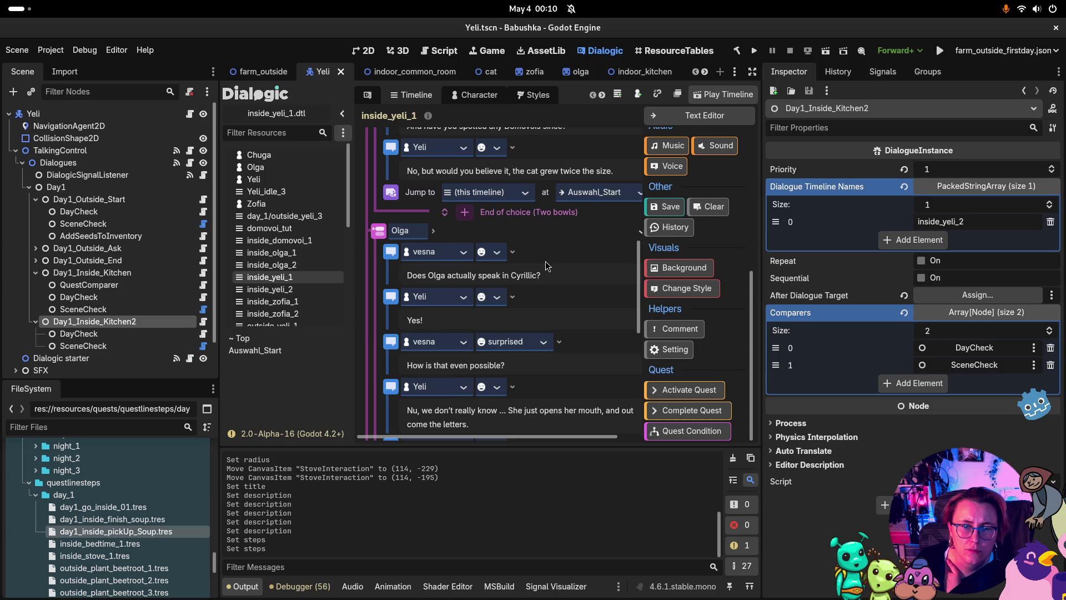
scroll(545, 261, "down", 3)
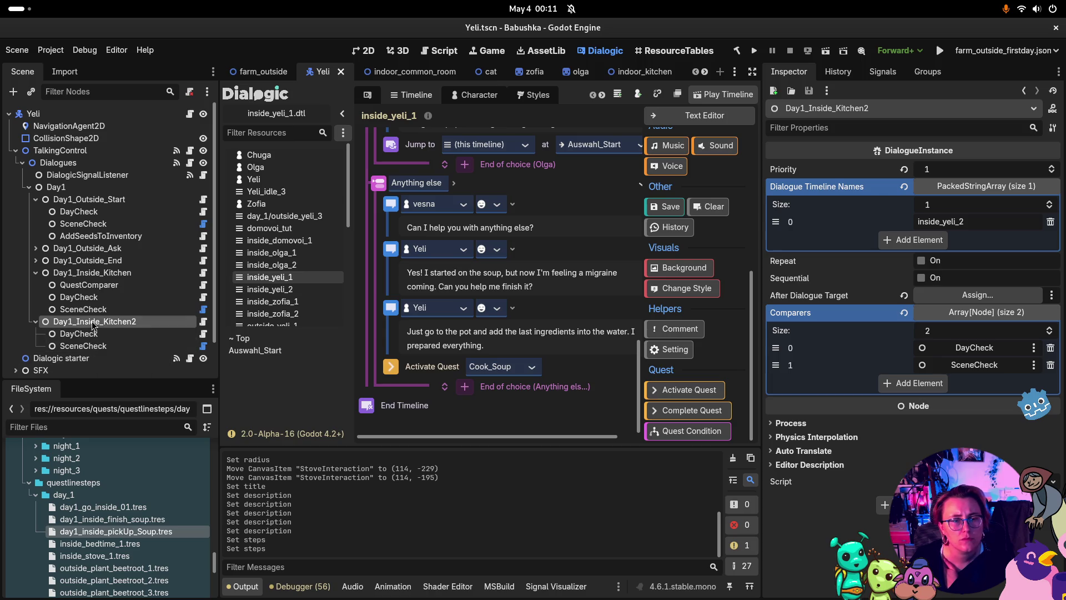
Review the inside_yeli_2 timeline and Day1_Inside_Kitchen's QuestComparer and DayCheck settings
left_click(291, 293)
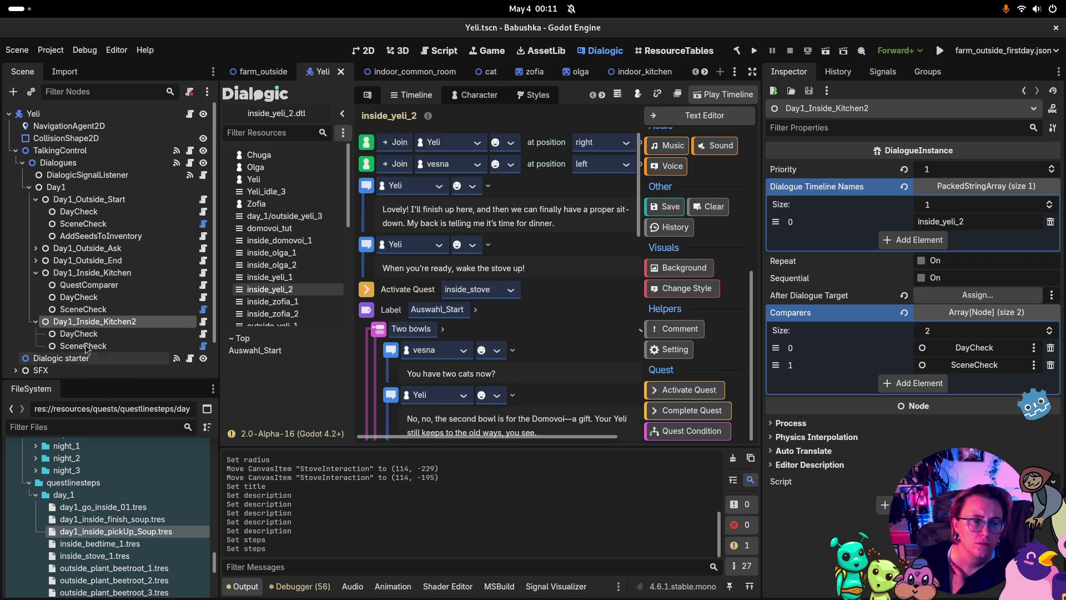
left_click(88, 285)
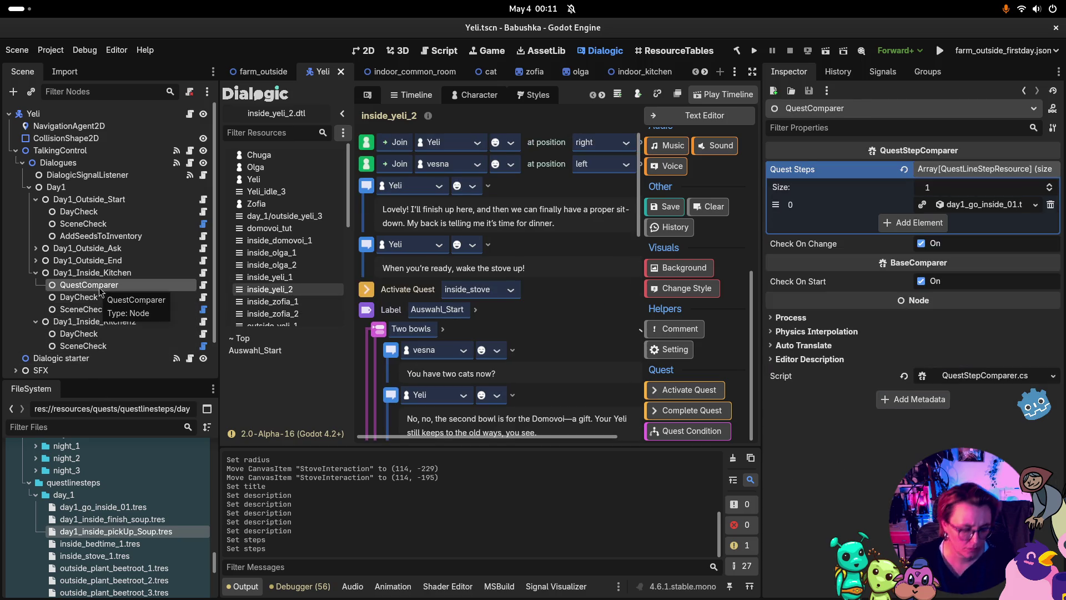
left_click(102, 297)
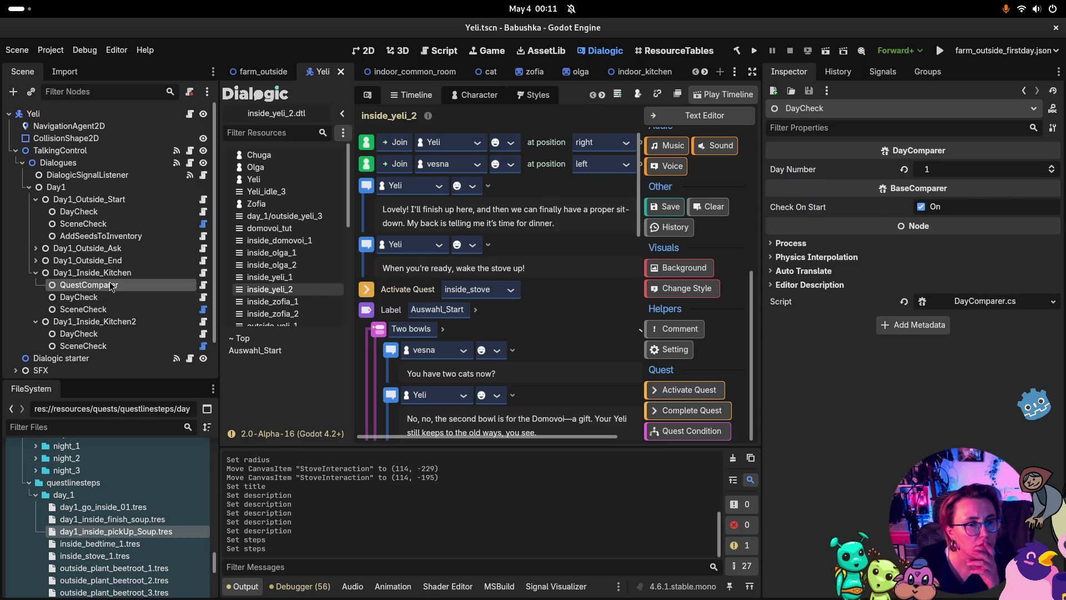
left_click(110, 285)
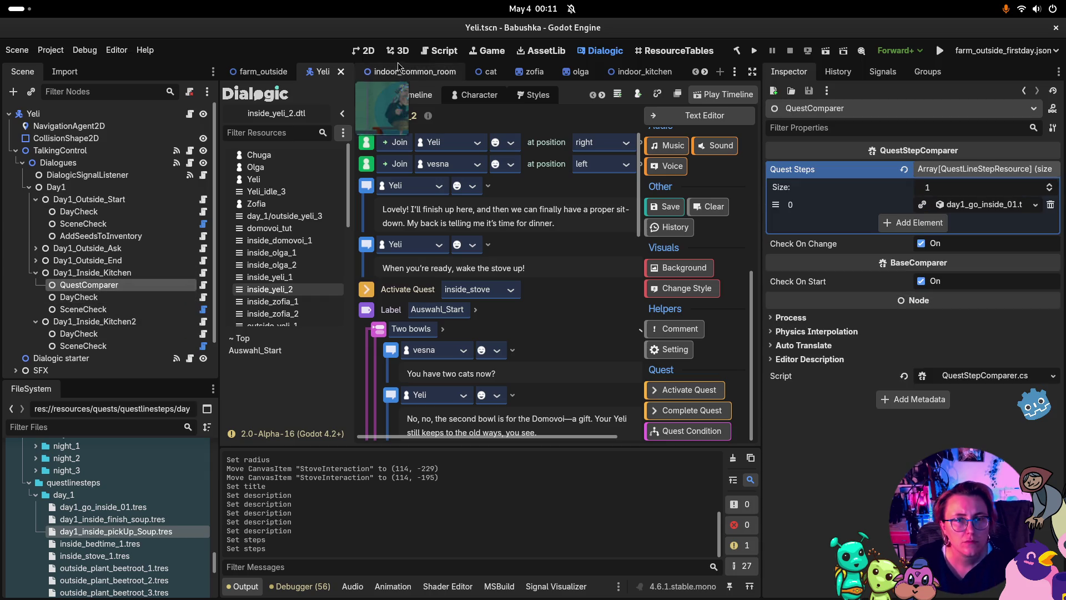
Copy the QuestComparer under Day1_Inside_Kitchen2 and set its quest step to day1_inside_pickUp_Soup.tres
left_click(369, 51)
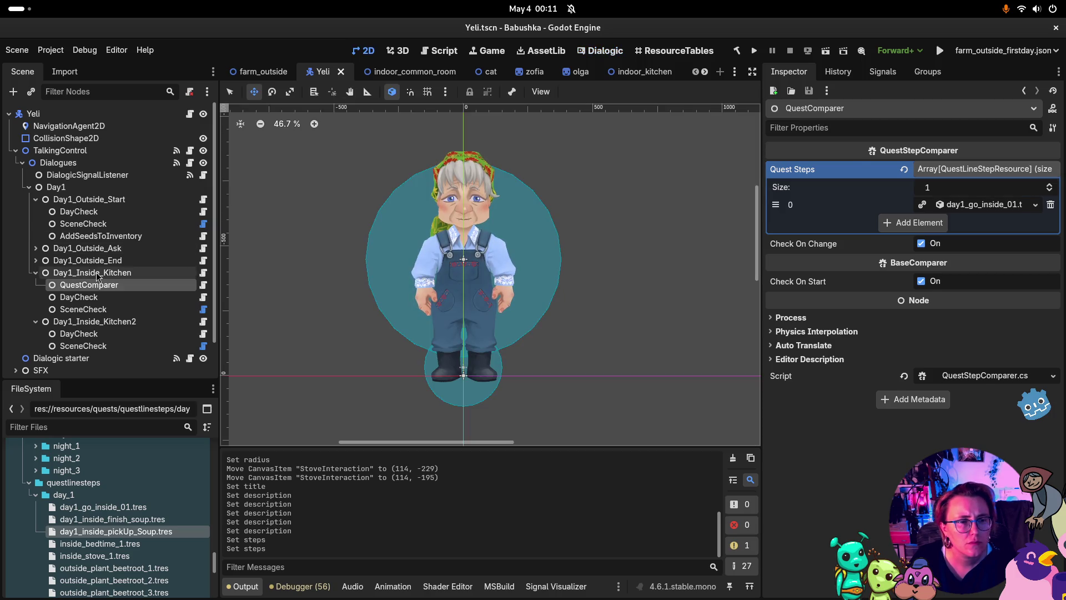
left_click(92, 272)
left_click(96, 286)
key("ctrl+c")
left_click(94, 322)
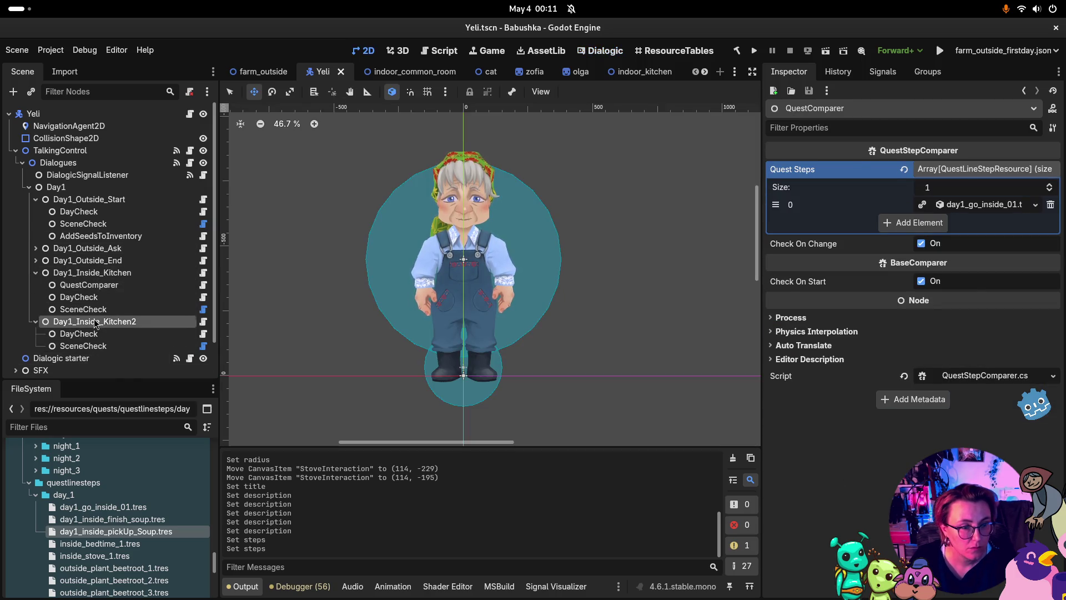
key("ctrl+v")
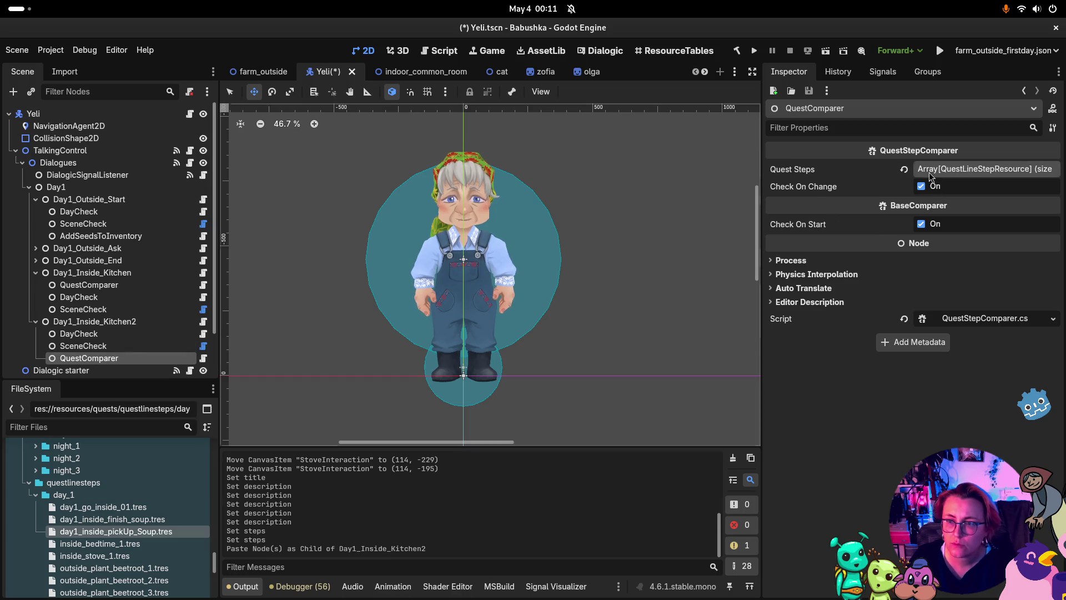
left_click(965, 168)
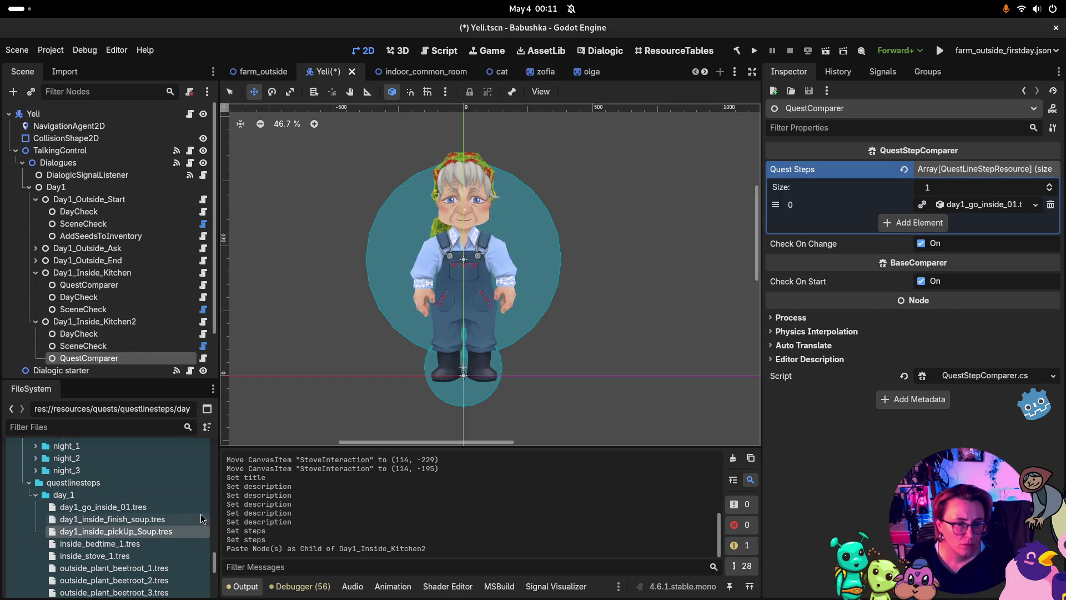
mouse_move(144, 525)
left_mouse_down()
mouse_move(500, 278)
mouse_move(1005, 184)
mouse_move(988, 206)
left_mouse_up()
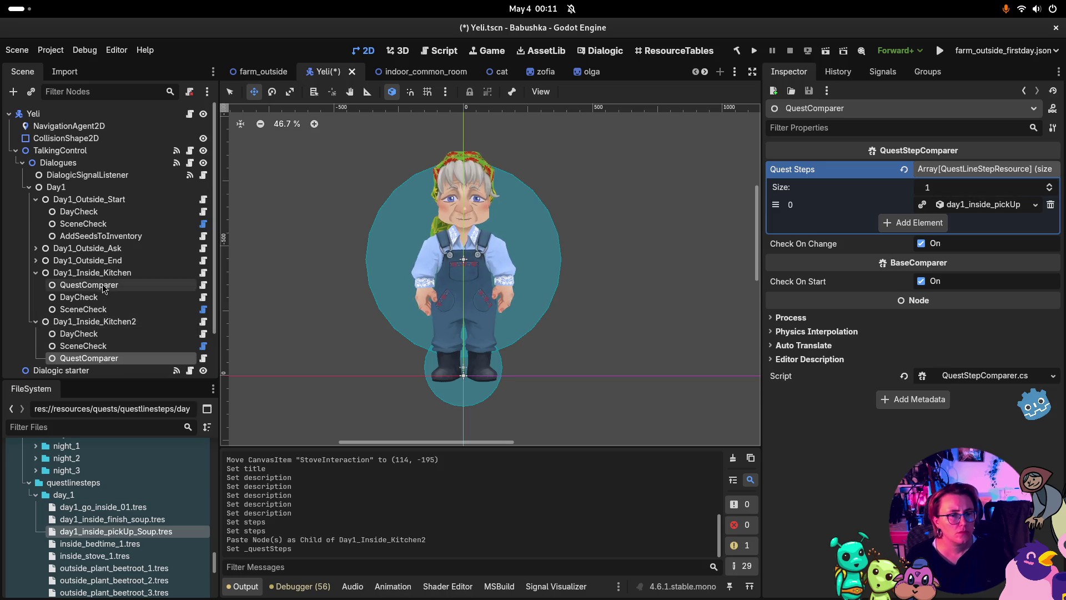
Add the new QuestComparer as Day1_Inside_Kitchen2's third comparer and save Yeli.tscn
left_click(83, 309)
left_click(94, 321)
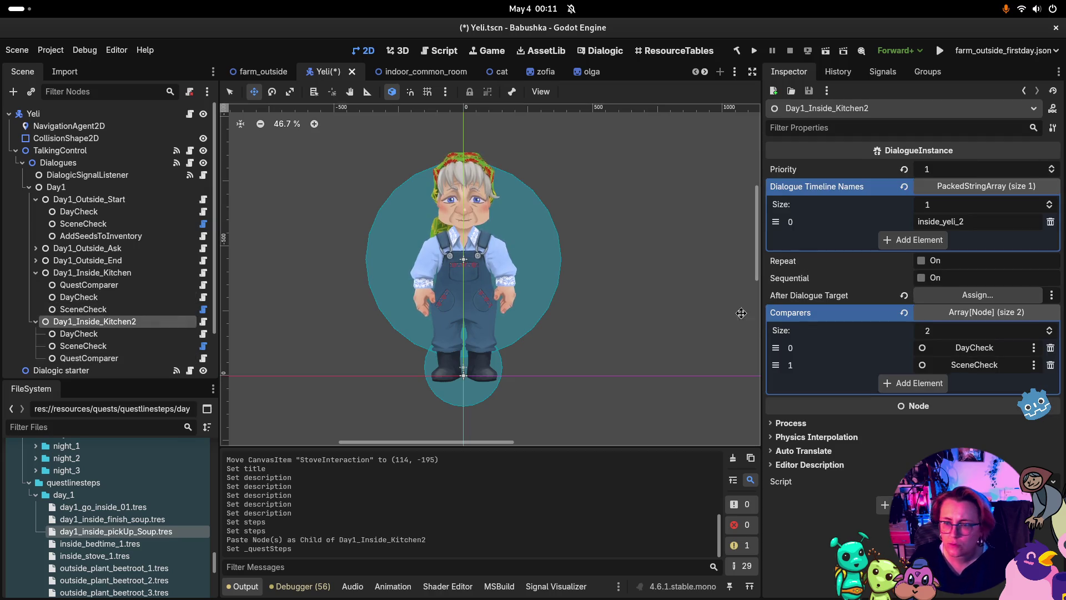
left_click(913, 383)
mouse_move(113, 360)
left_mouse_down()
mouse_move(965, 395)
mouse_move(968, 383)
left_mouse_up()
key("ctrl+s")
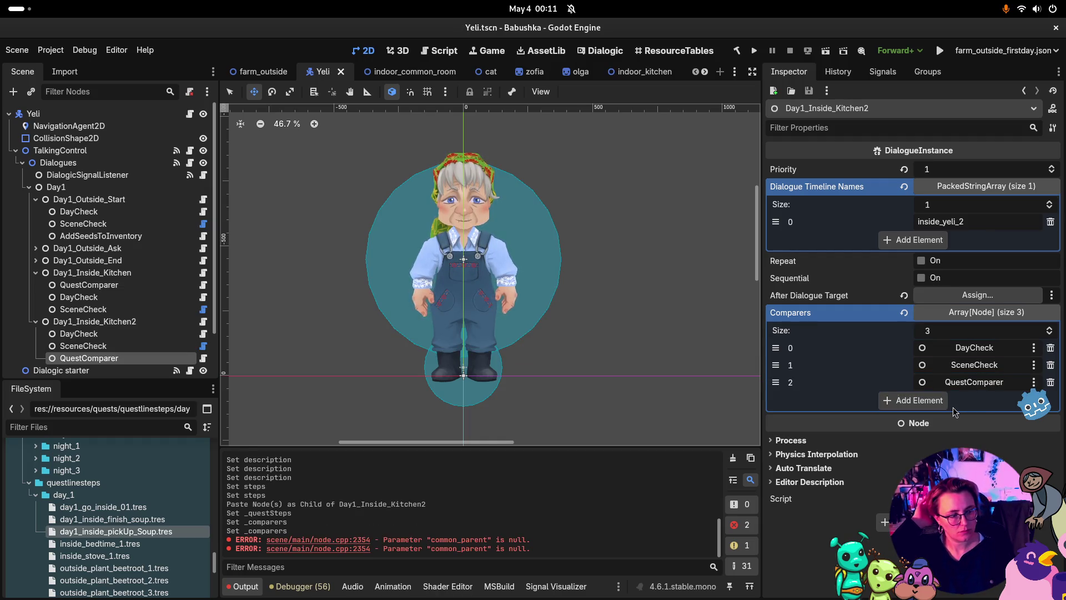
left_click(733, 458)
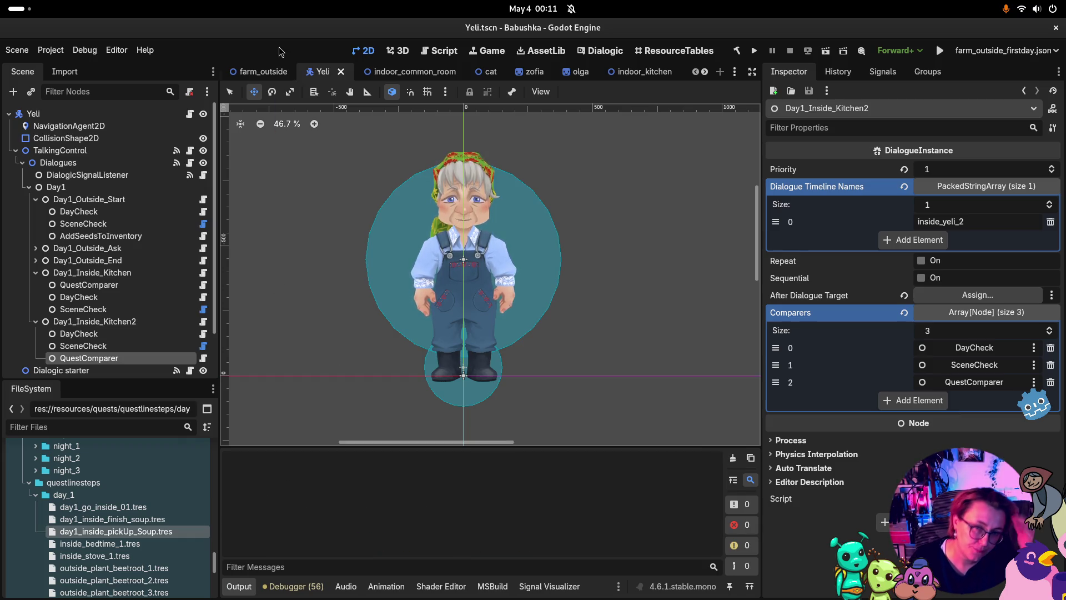
left_click(631, 73)
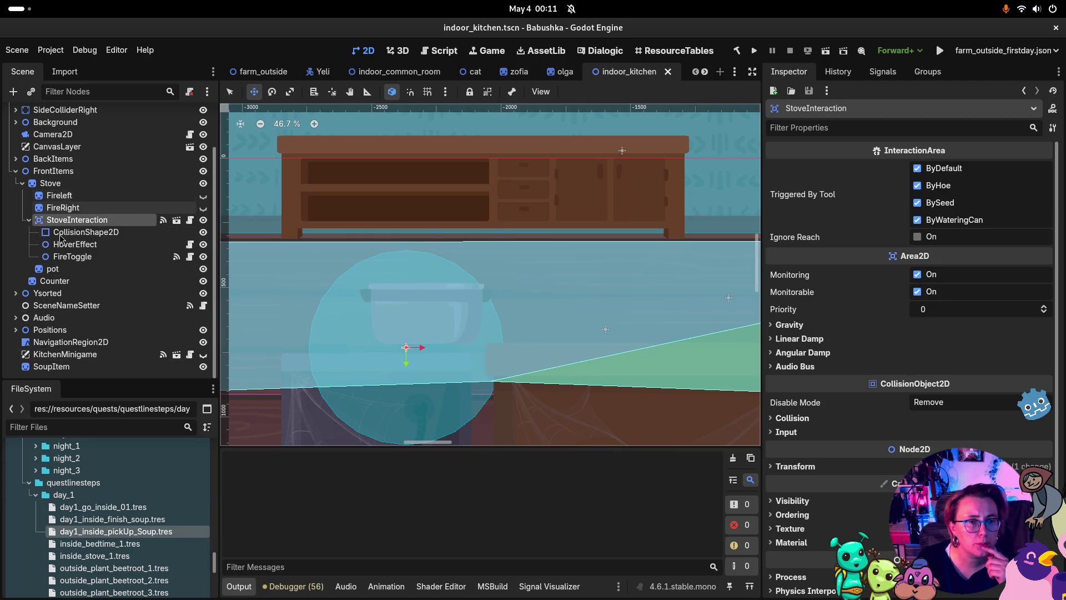
Inspect KitchenMinigame's signals: MinigameOver to hide(), MinigameWon to SoupItem's show()
left_click(65, 355)
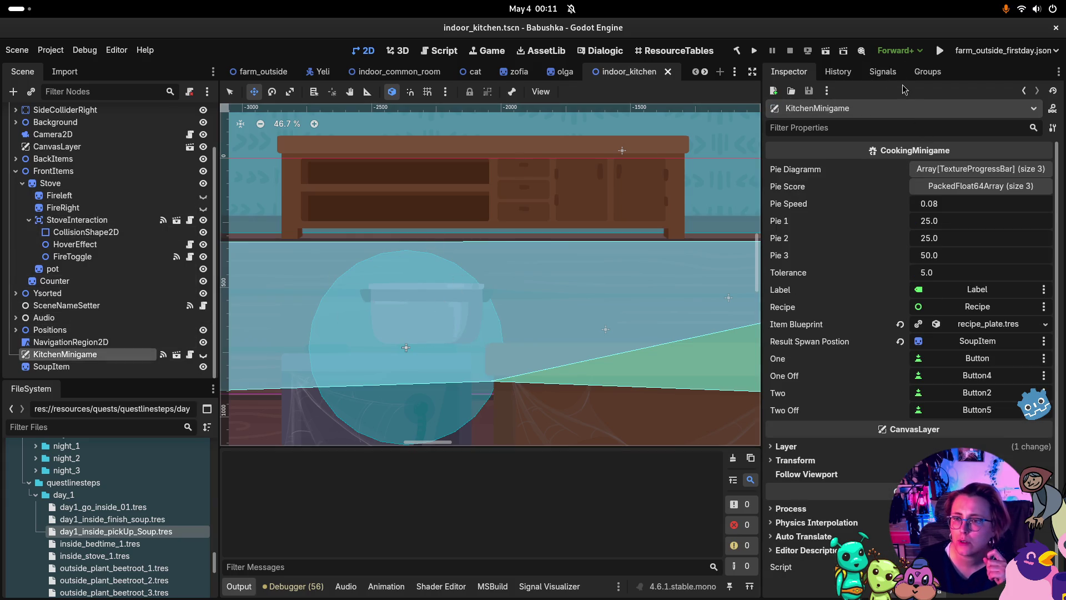
left_click(882, 72)
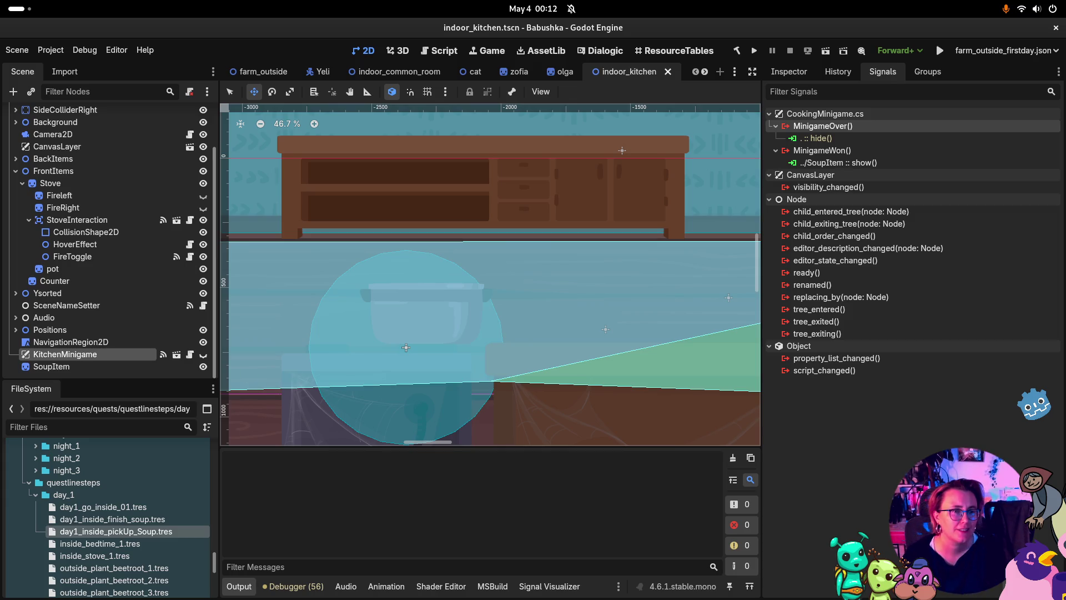
left_click(15, 172)
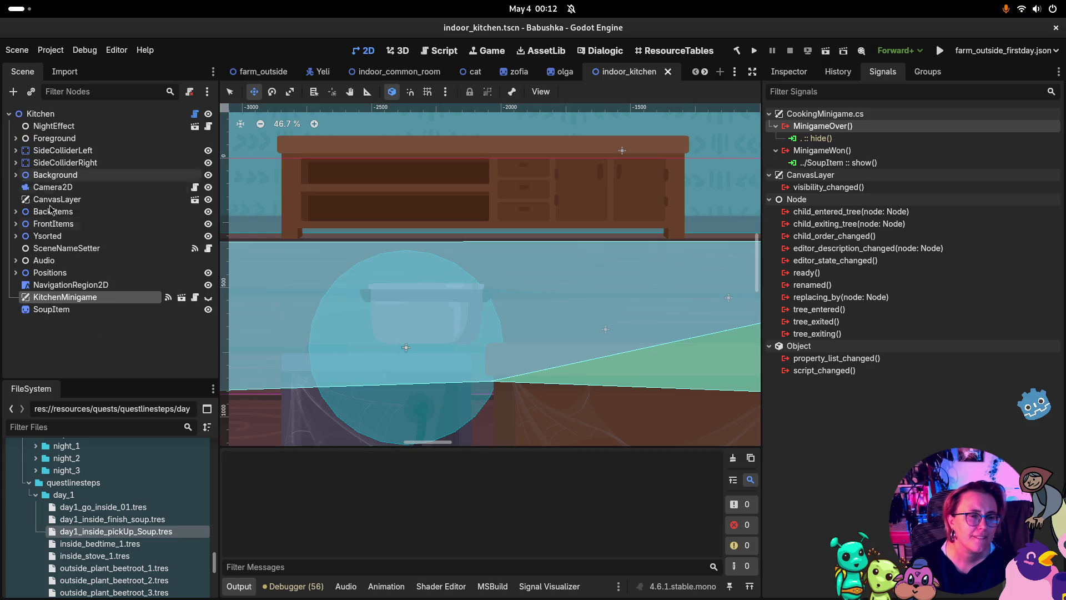
right_click(78, 339)
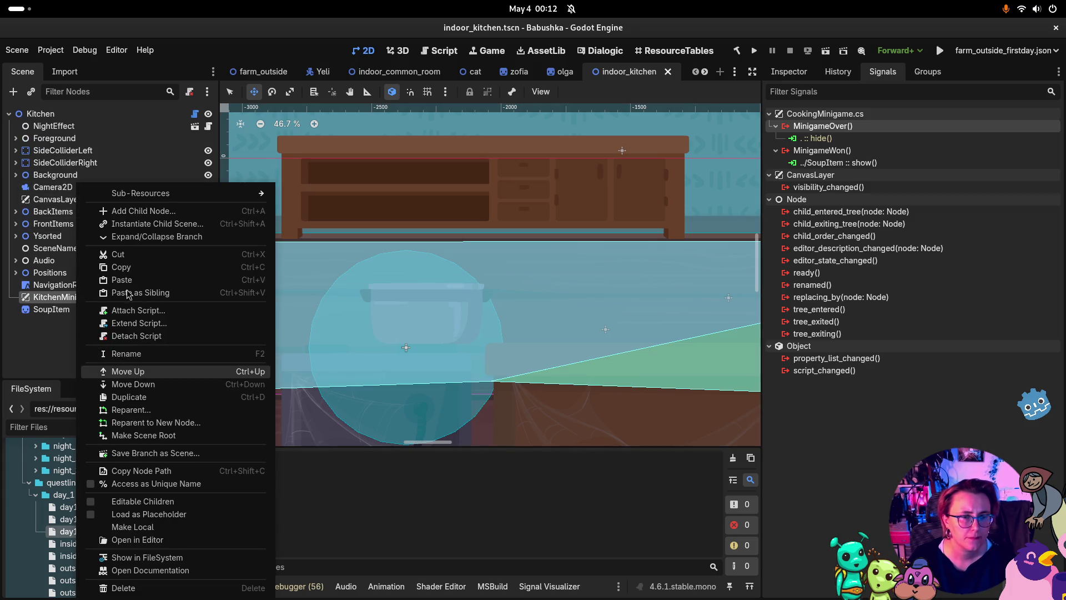
Add a plain Node named Quests directly under Kitchen
left_click(133, 212)
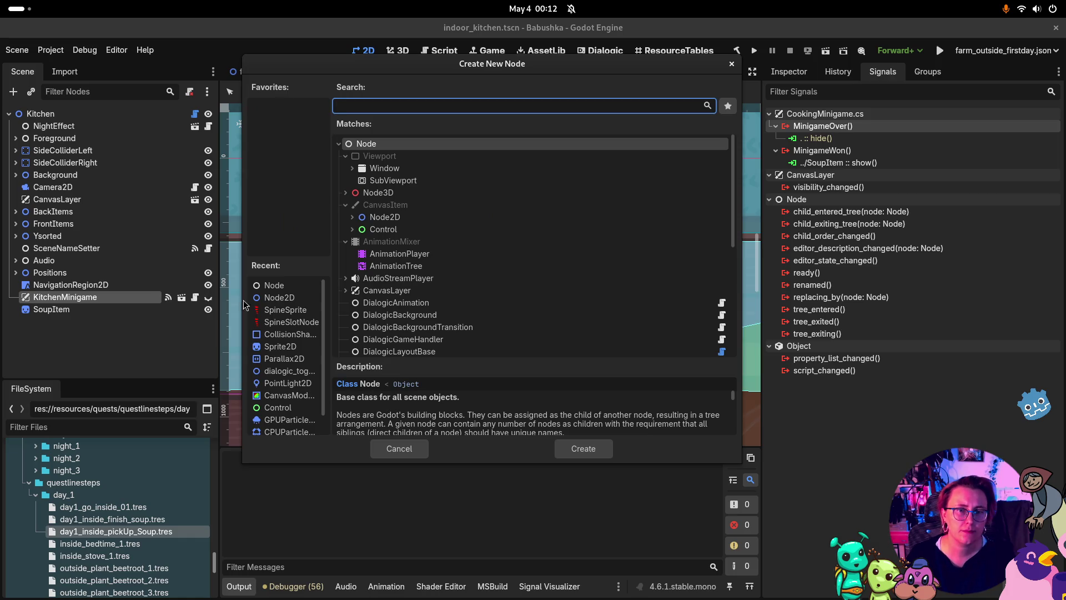
left_click(589, 451)
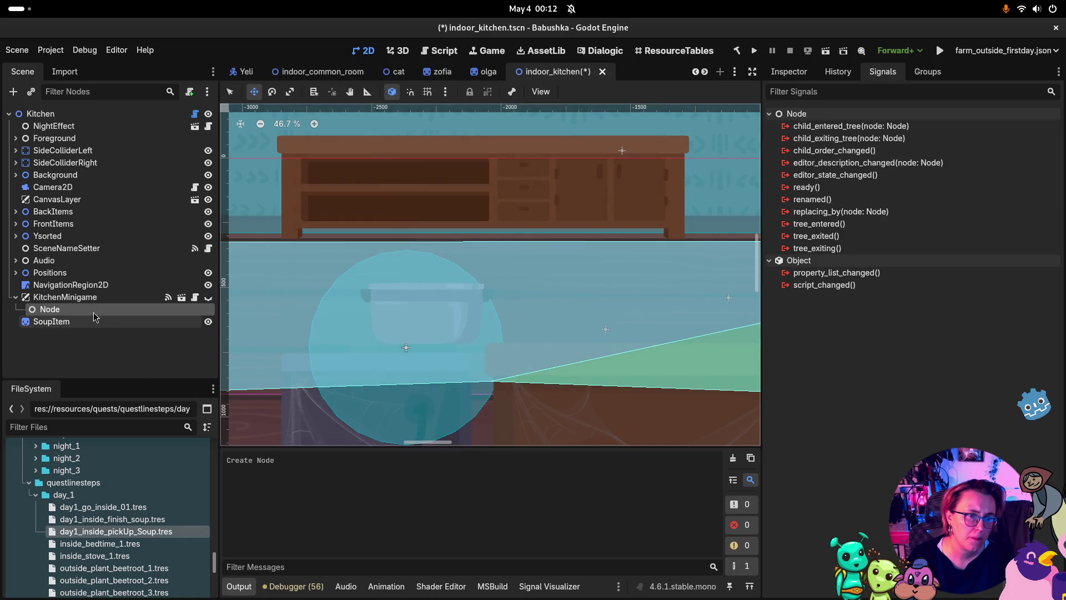
left_click_drag(93, 312, 105, 114)
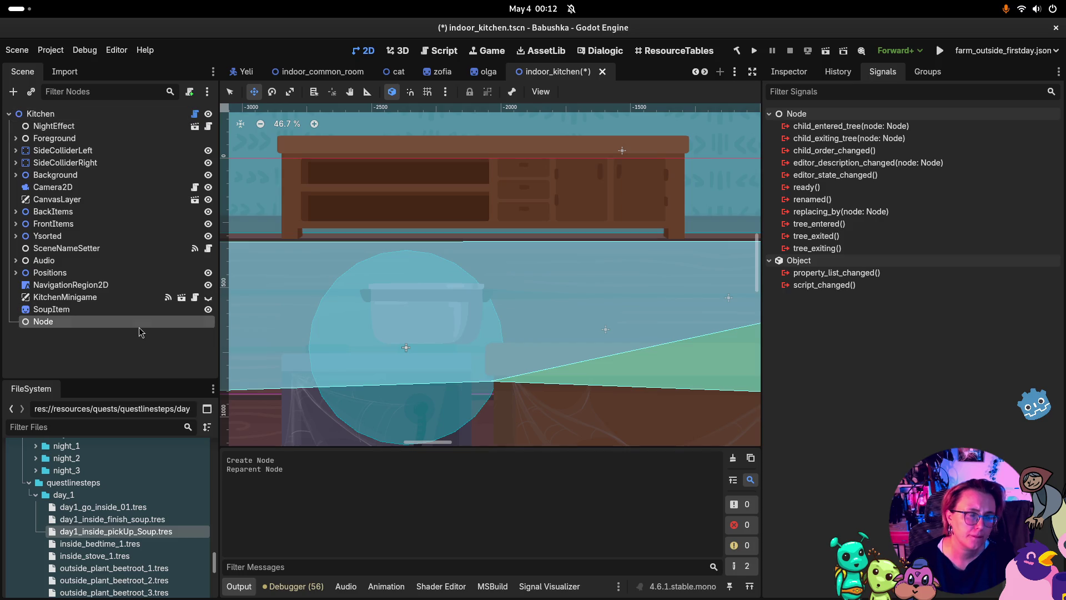
key("F2")
type("Quests")
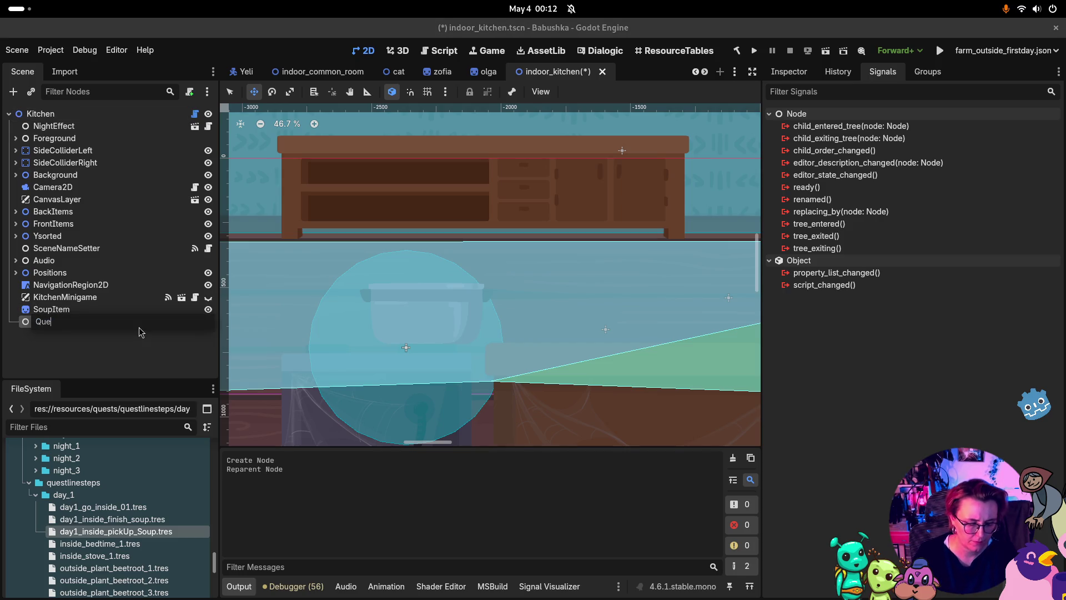
key("Return")
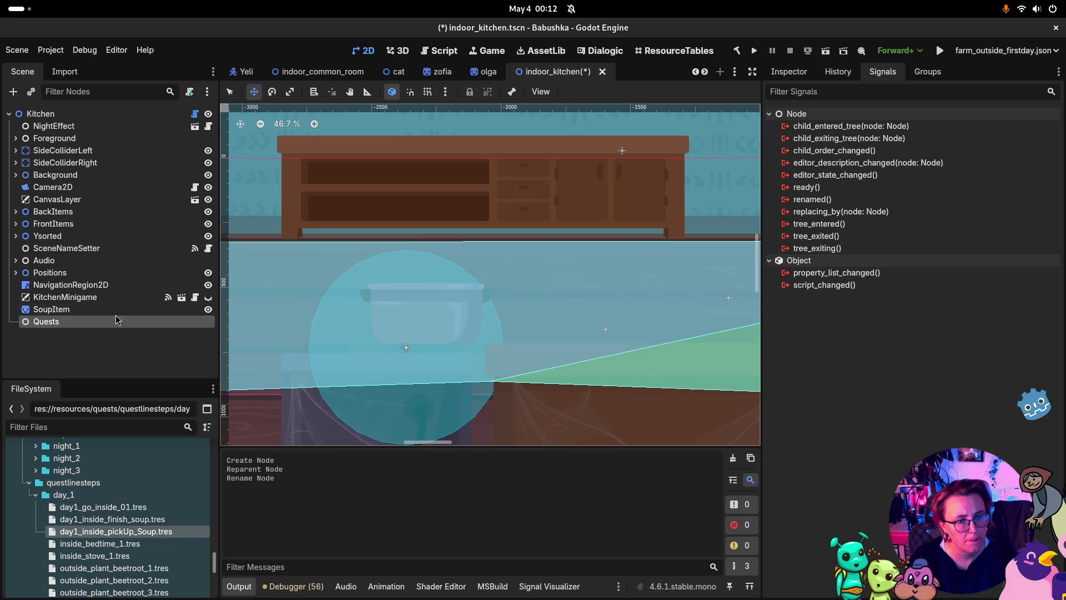
Add a plain child Node named Day1 under Quests
right_click(115, 321)
left_click(183, 295)
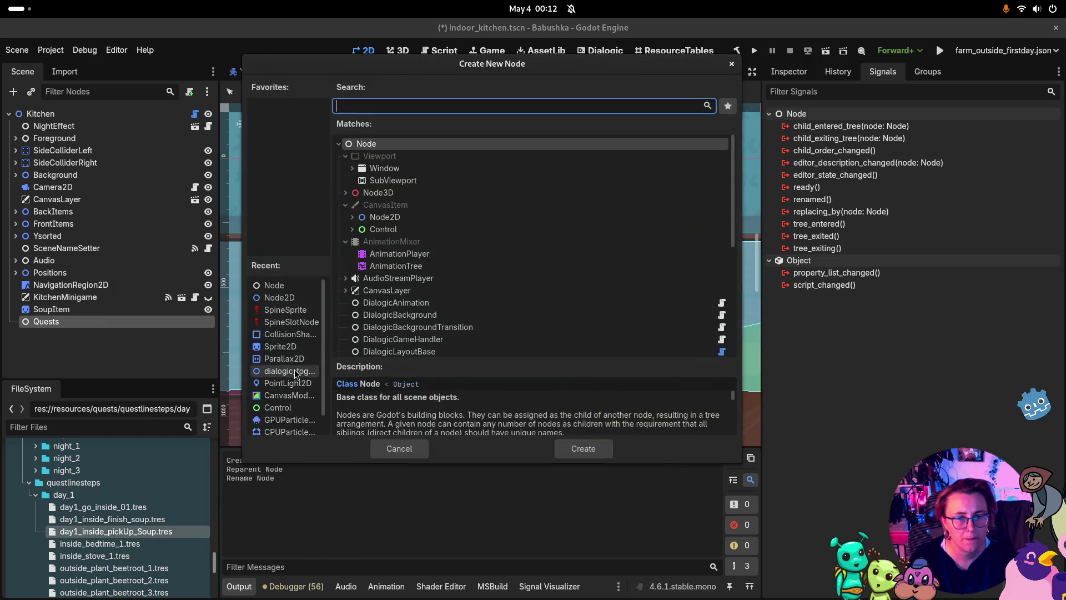
left_click(577, 447)
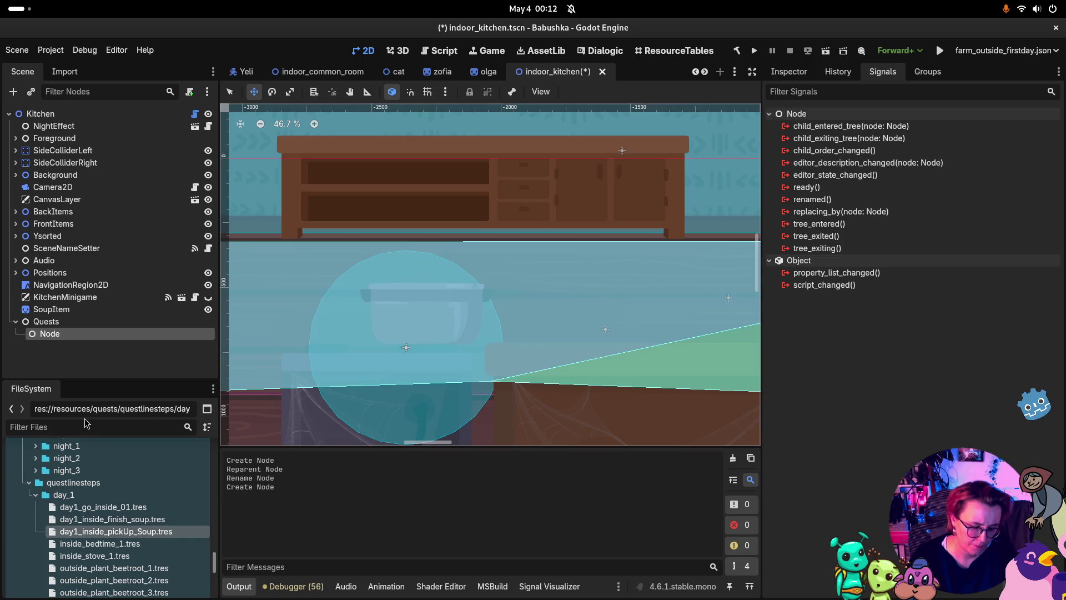
key("F2")
type("D")
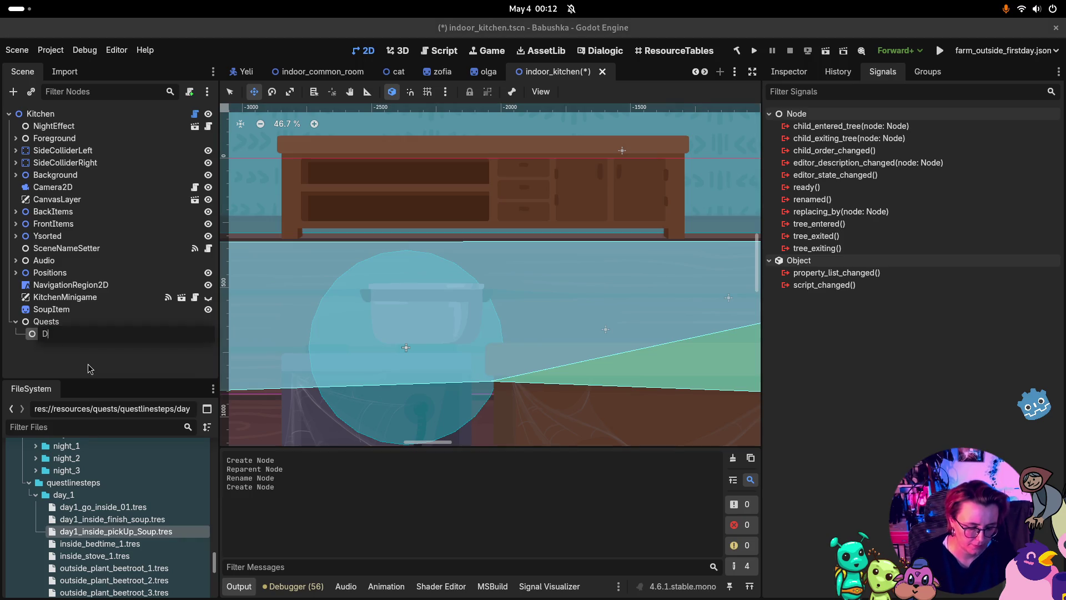
type("ay1")
key("Return")
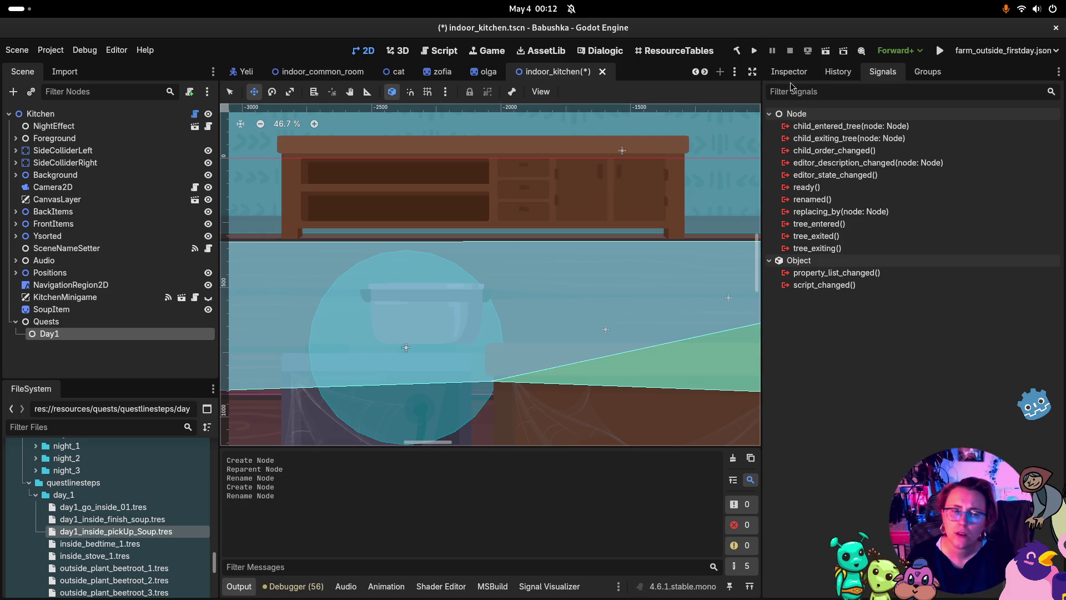
Add a plain child Node named KitchenMinigameDone under Day1
right_click(91, 333)
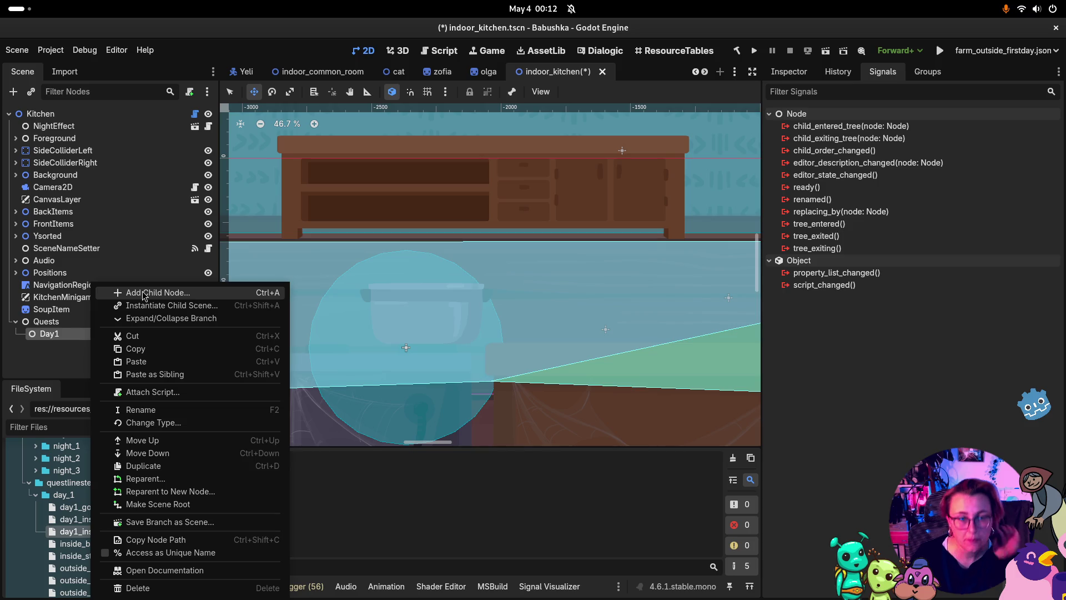
left_click(143, 294)
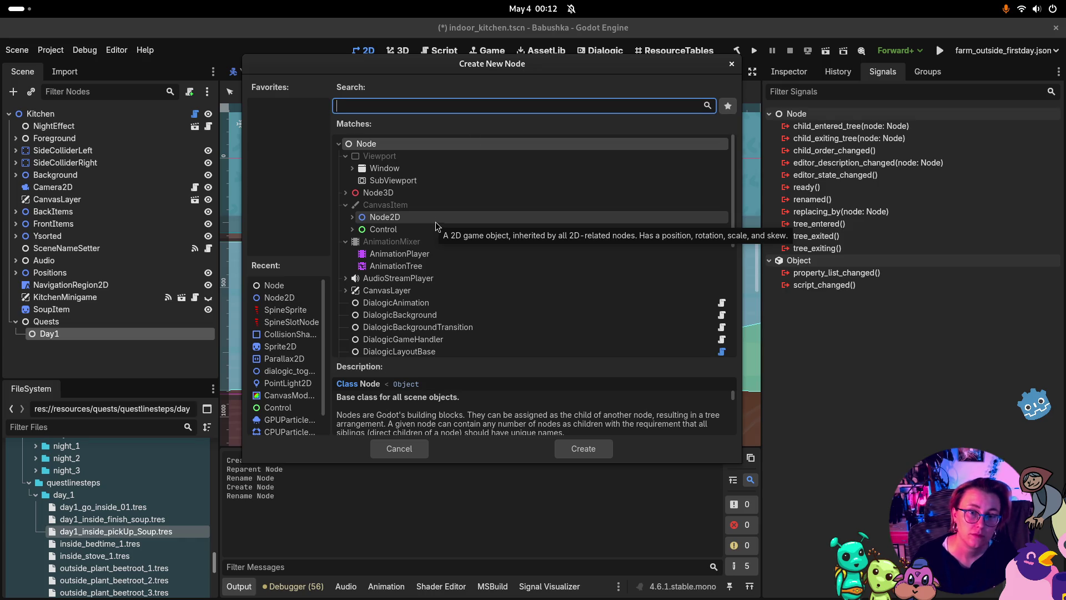
left_click(578, 451)
key("F2")
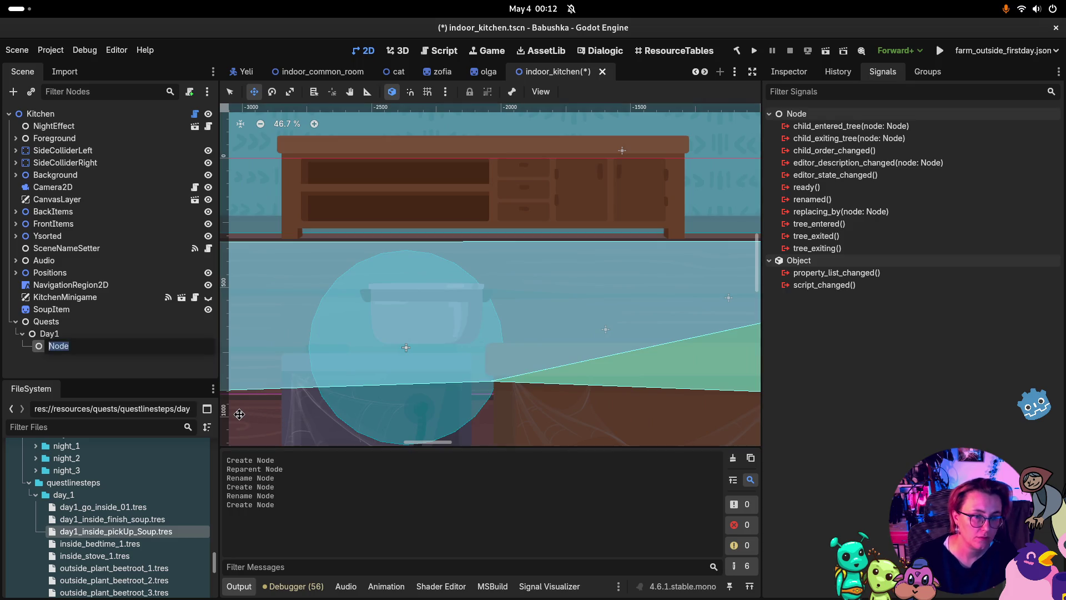
type("KitchenMinigameDon")
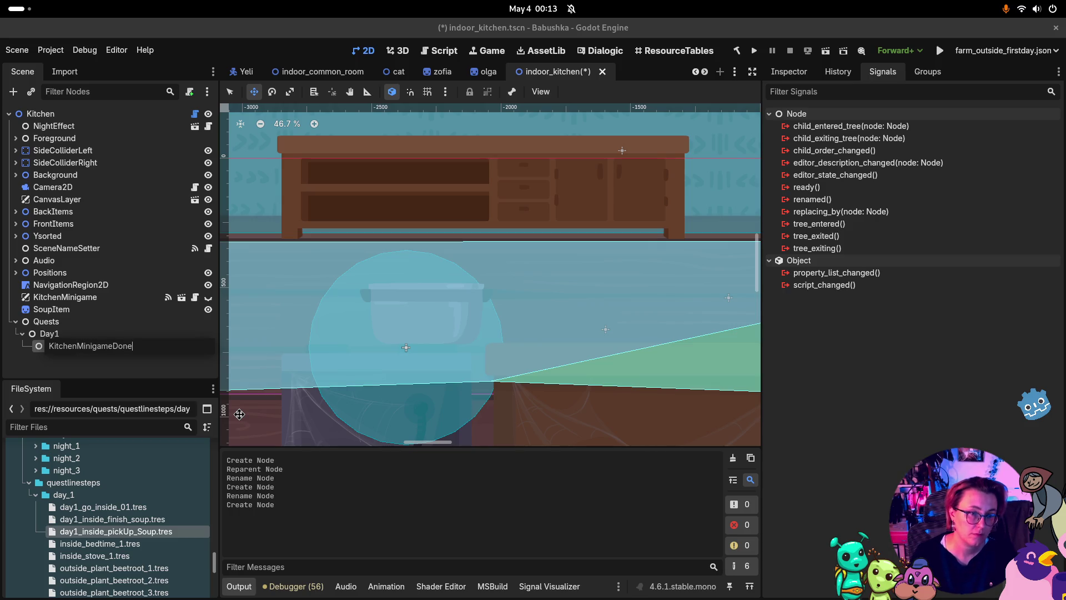
key("Return")
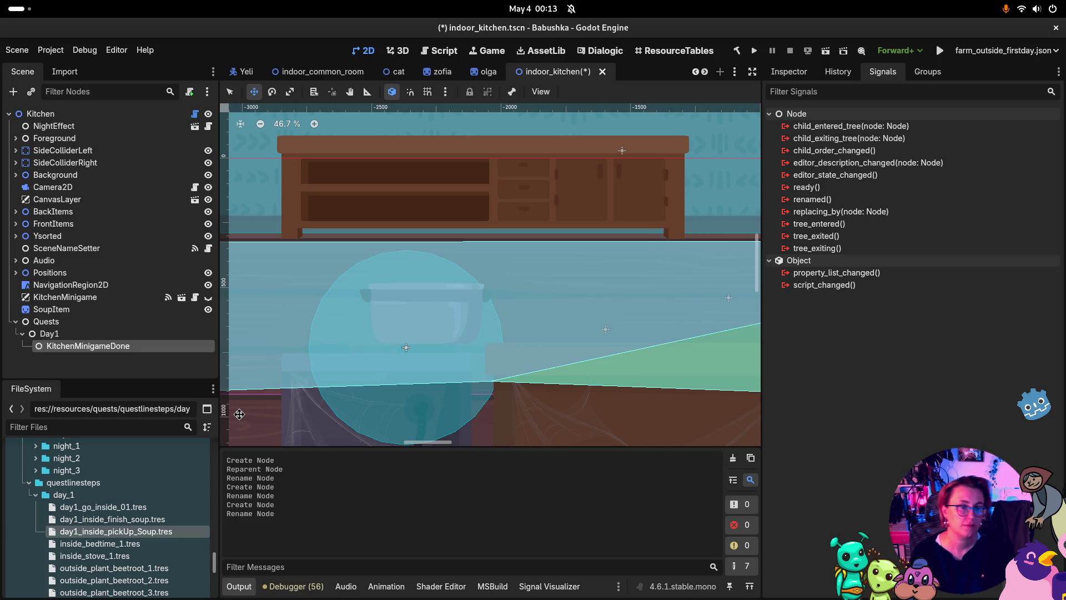
left_click(789, 71)
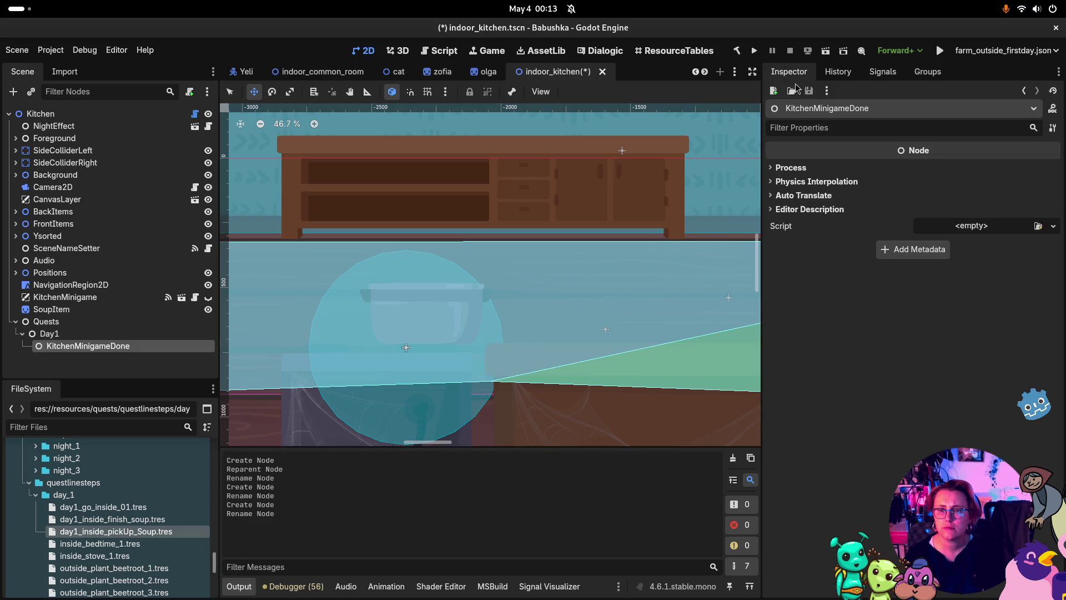
Attach QuestTrigger.cs to KitchenMinigameDone and set its Quest Line to Cook_Soup.tres
left_click(1037, 226)
type("Q")
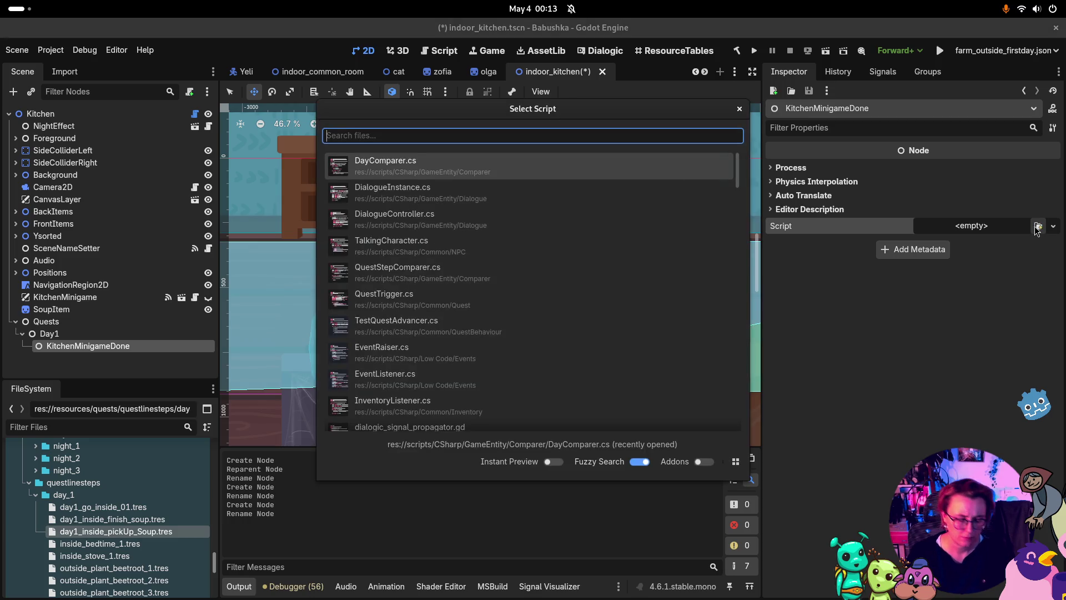
type("uestT")
key("Return")
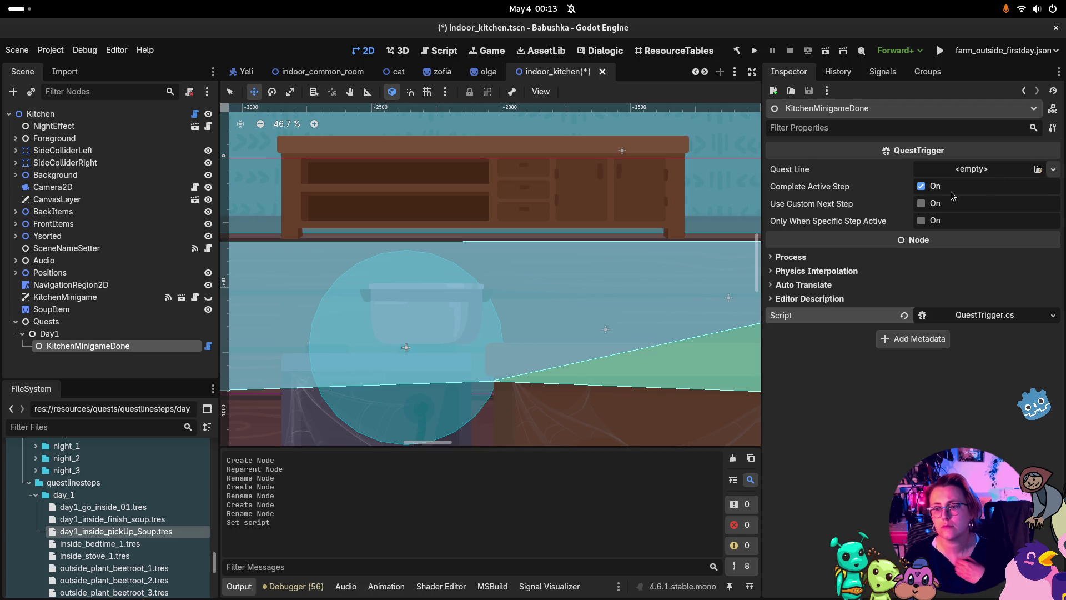
left_click(1038, 169)
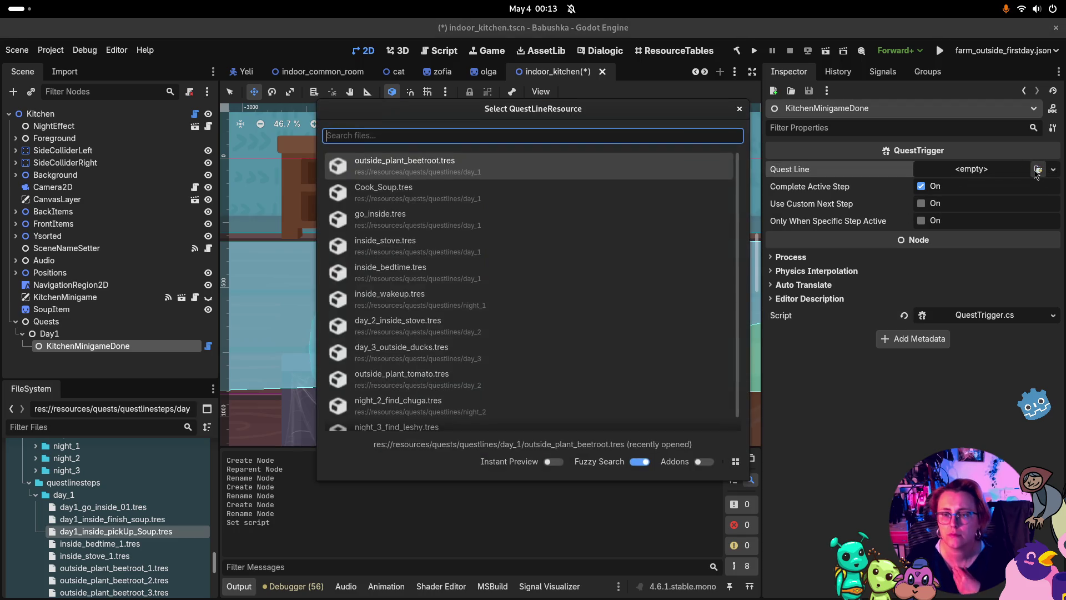
left_click(486, 195)
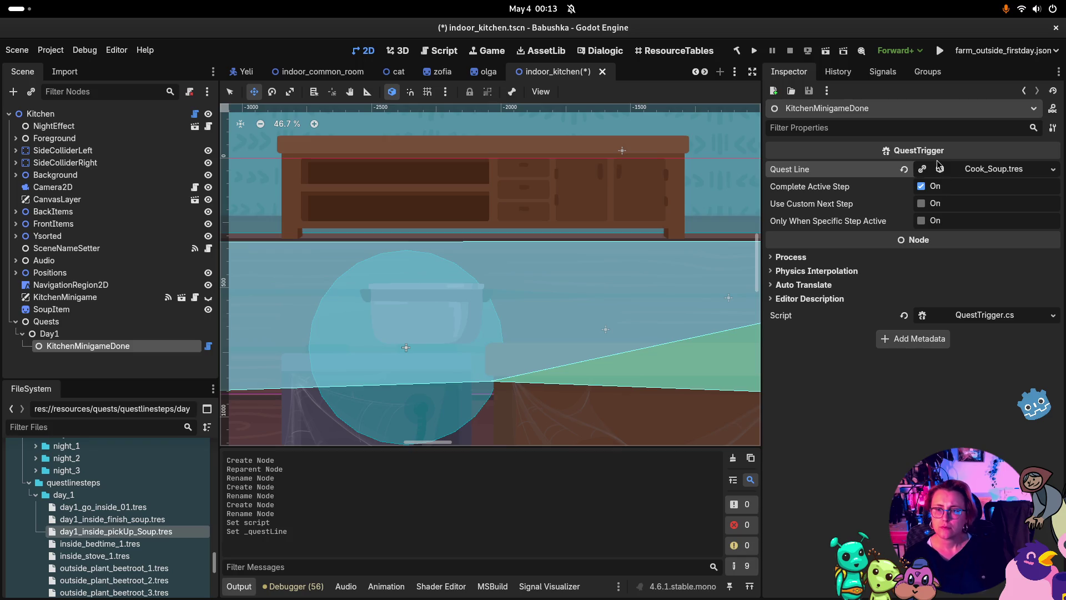
left_click(81, 303)
left_click(871, 77)
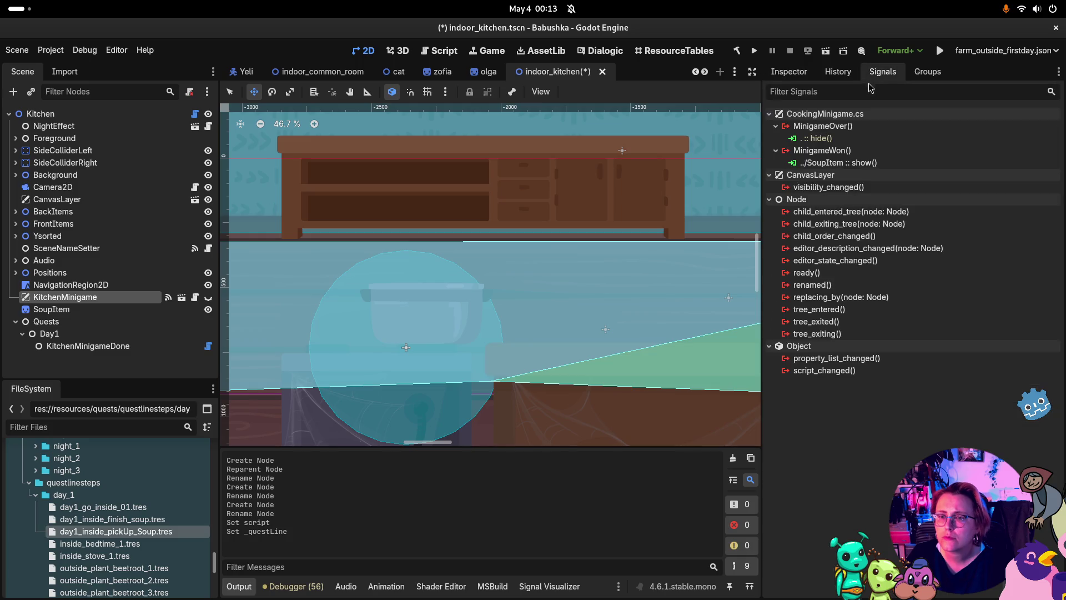
Connect MinigameWon to KitchenMinigameDone's Trigger() method and save the indoor_kitchen scene
left_click(872, 151)
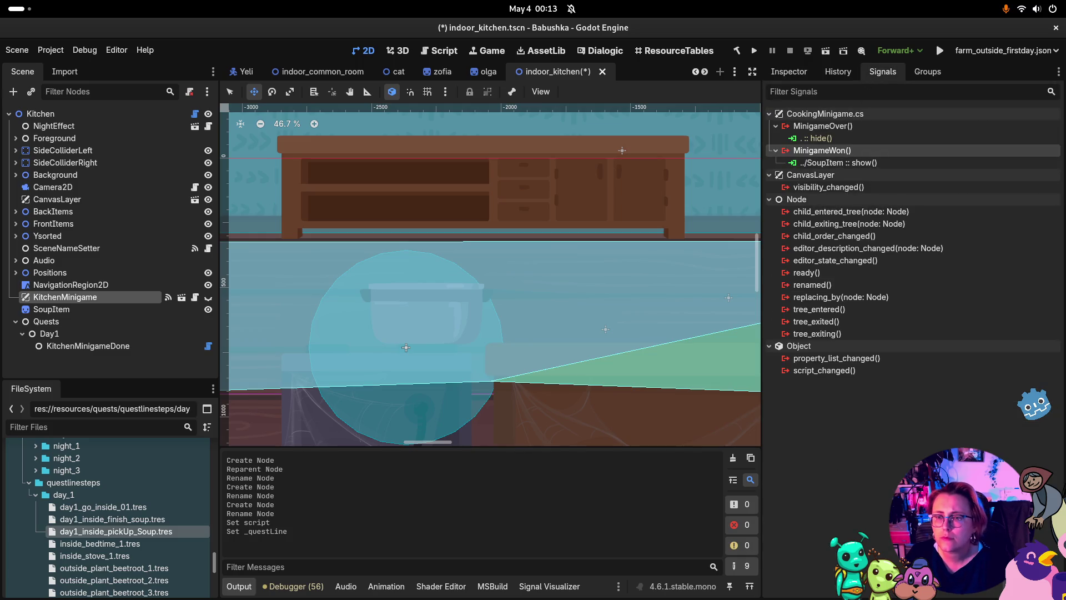
left_click(1021, 586)
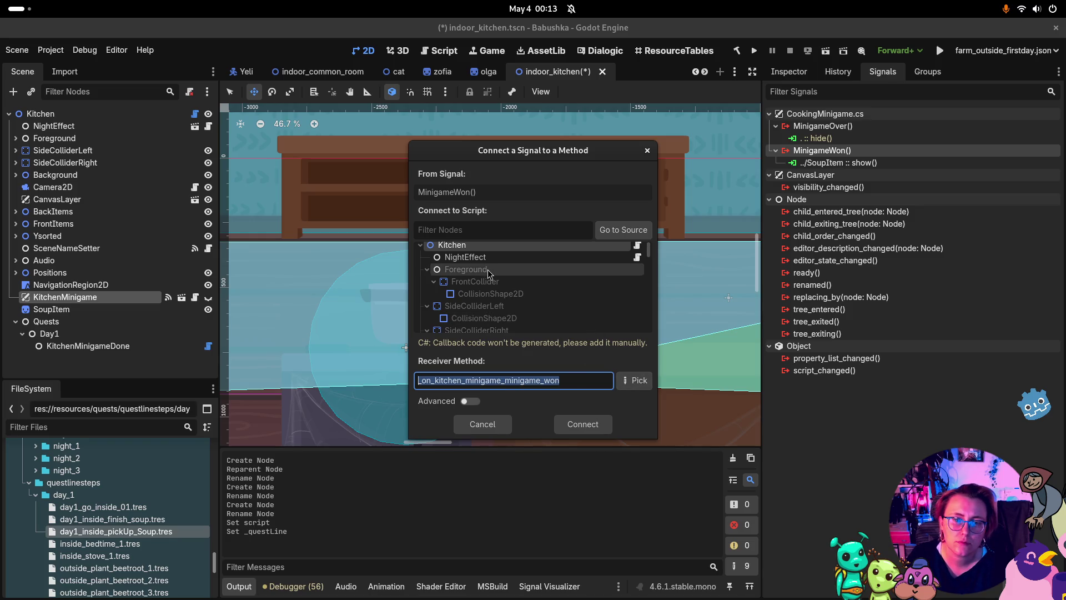
scroll(487, 269, "down", 10)
scroll(515, 299, "down", 5)
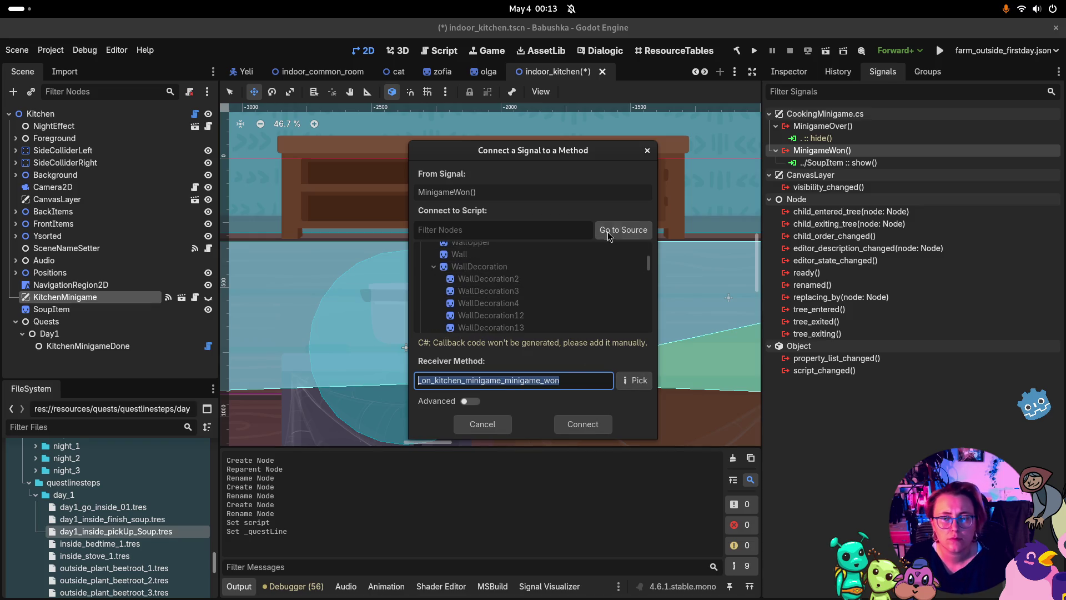
left_click(517, 298)
scroll(589, 294, "down", 1)
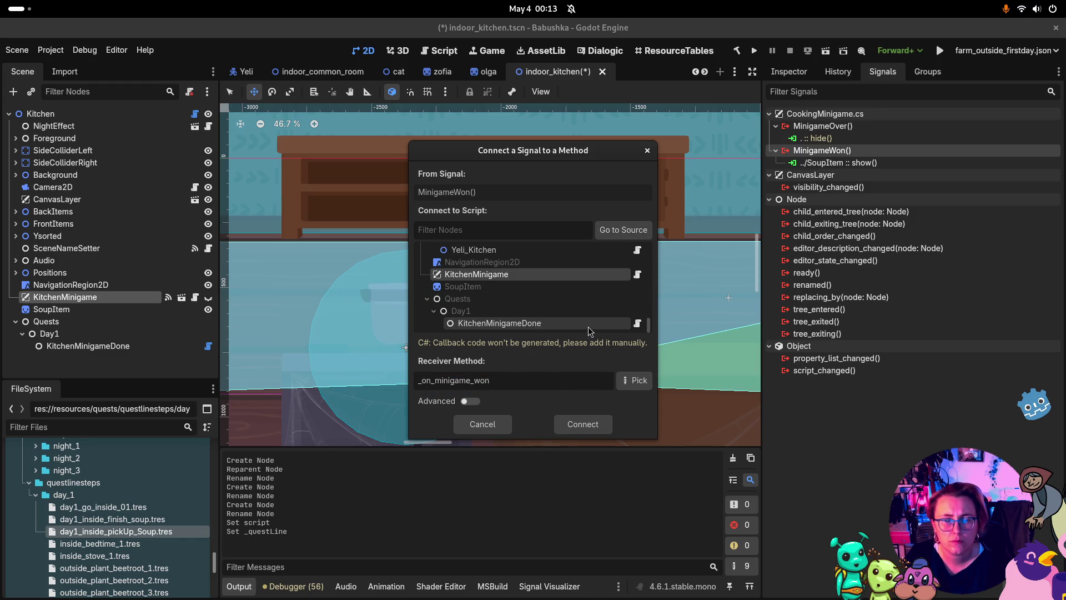
left_click(588, 323)
left_click(635, 383)
left_click(461, 180)
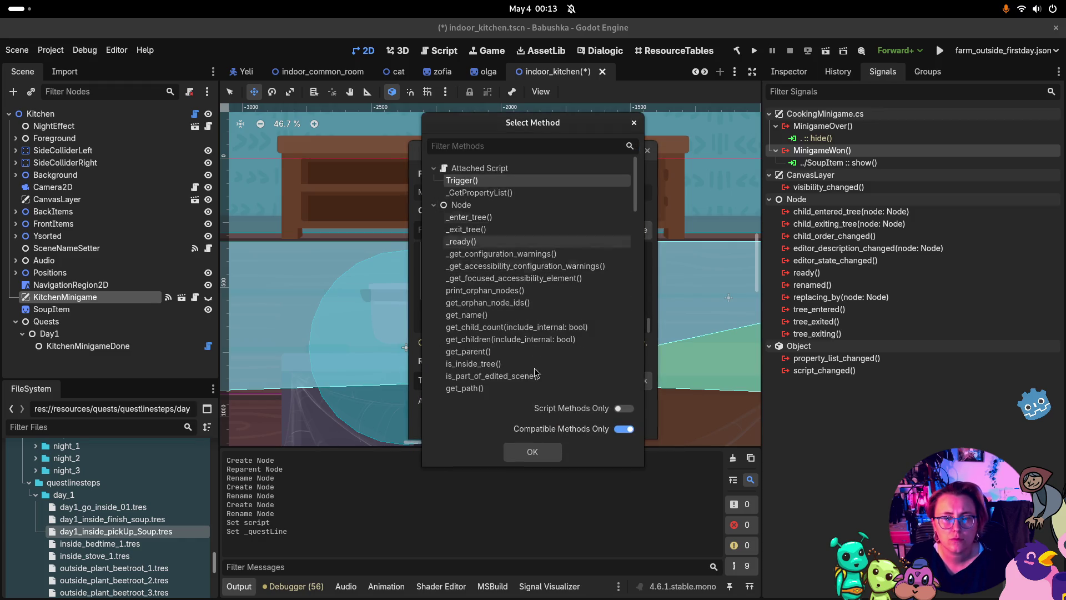
left_click(539, 452)
left_click(587, 423)
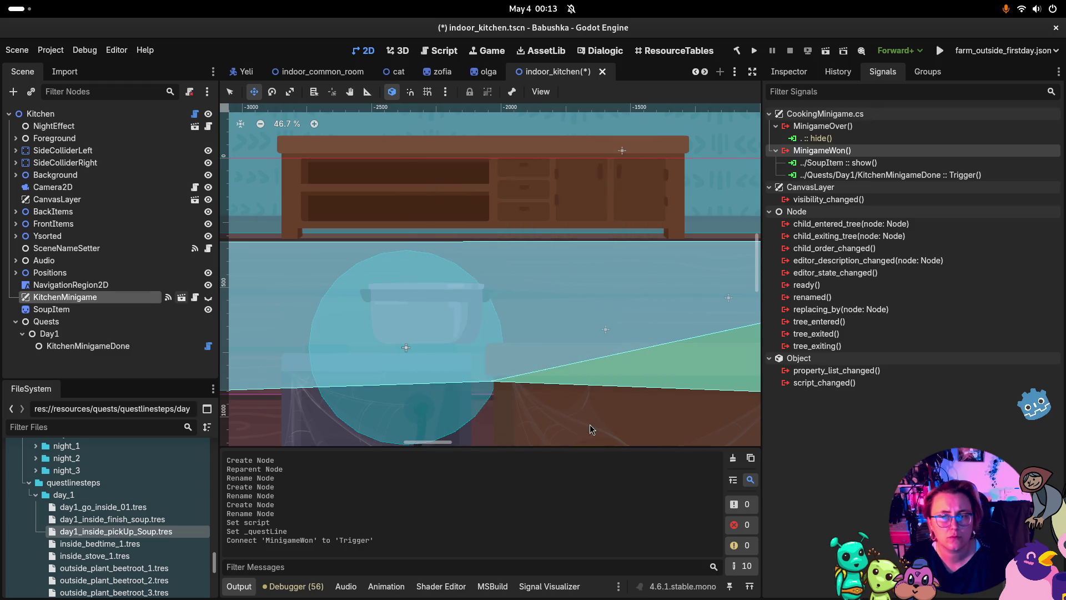
key("ctrl+s")
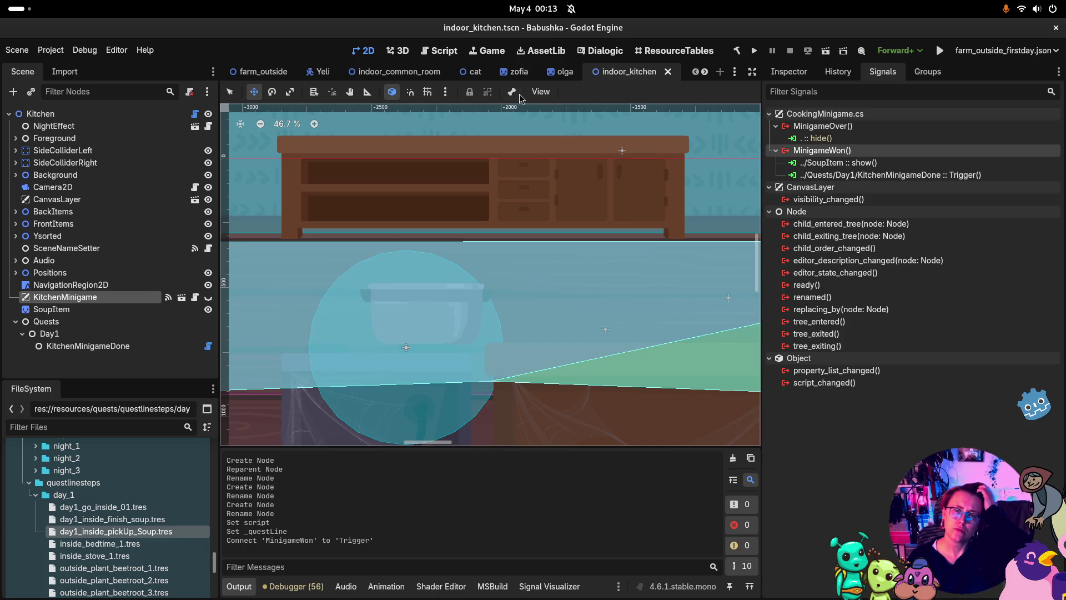
Insert a Complete Quest FINISH_SOUP event after the two Join events in inside_yeli_2 and save
left_click(605, 52)
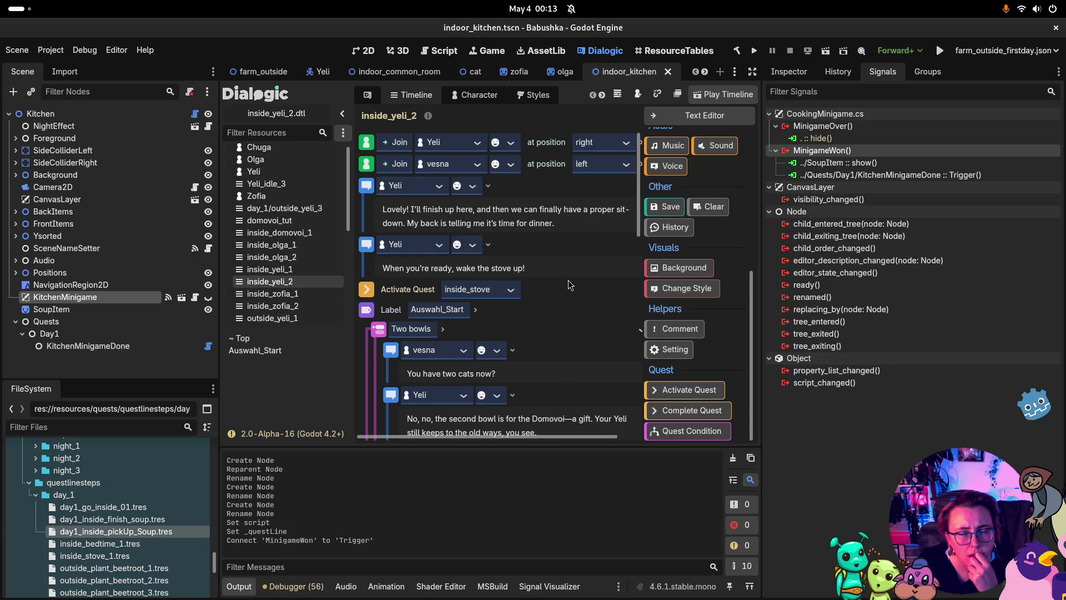
mouse_move(687, 433)
left_mouse_down()
mouse_move(683, 413)
mouse_move(424, 273)
mouse_move(455, 187)
left_mouse_up()
left_click(496, 186)
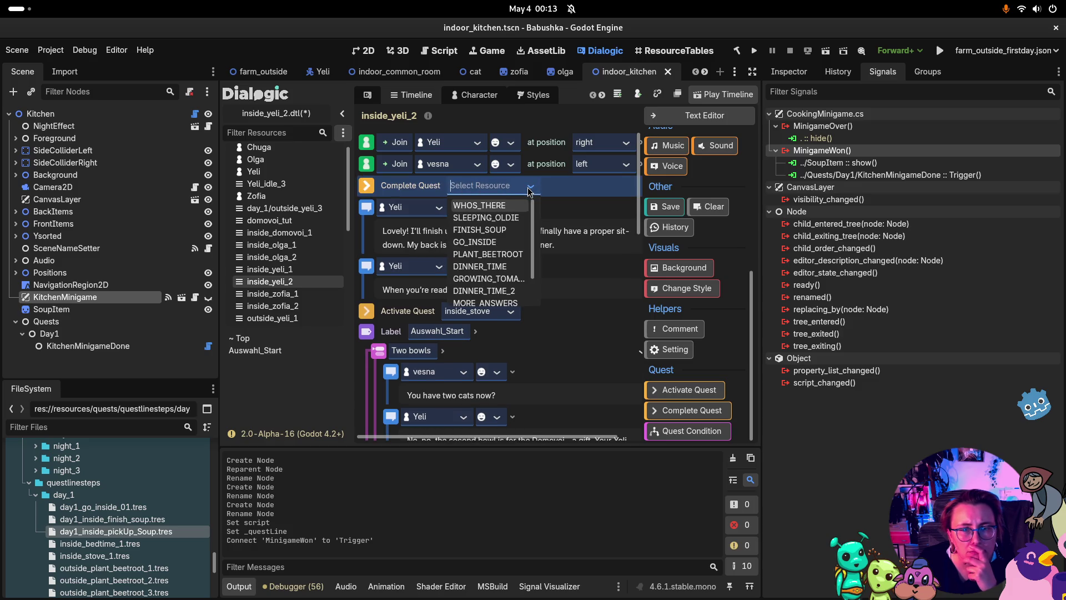
left_click(491, 229)
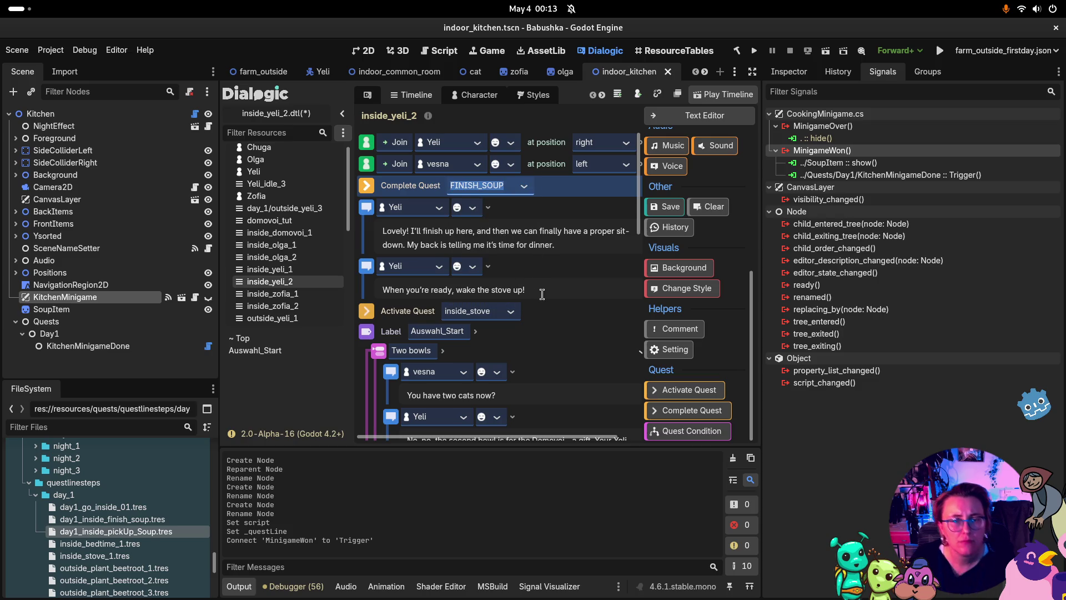
key("ctrl+s")
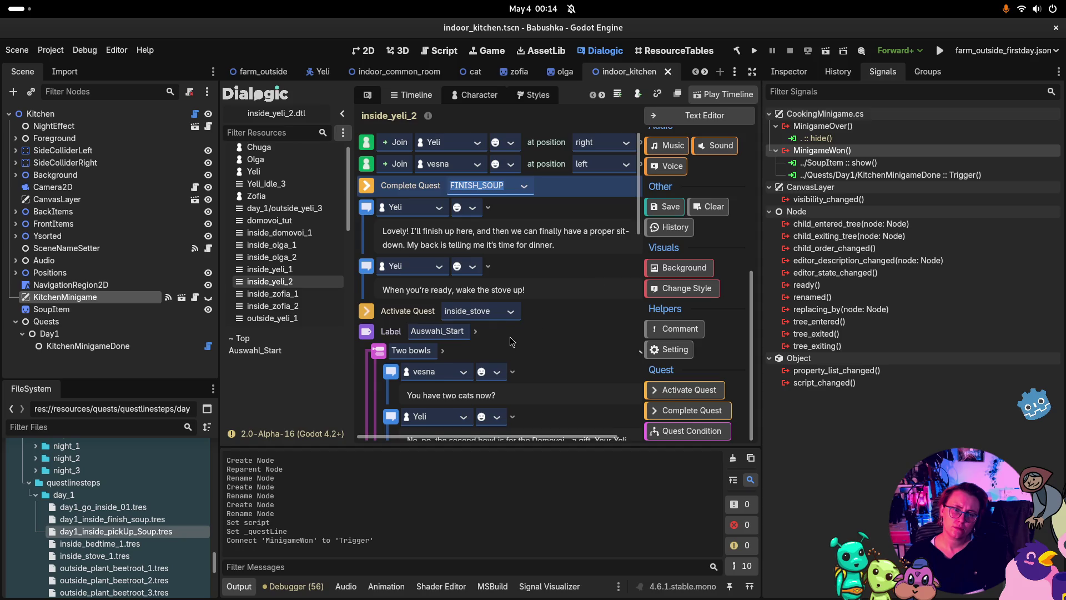
Locate the inside_stove.tres quest line and its inside_stove_1.tres step
scroll(512, 341, "down", 3)
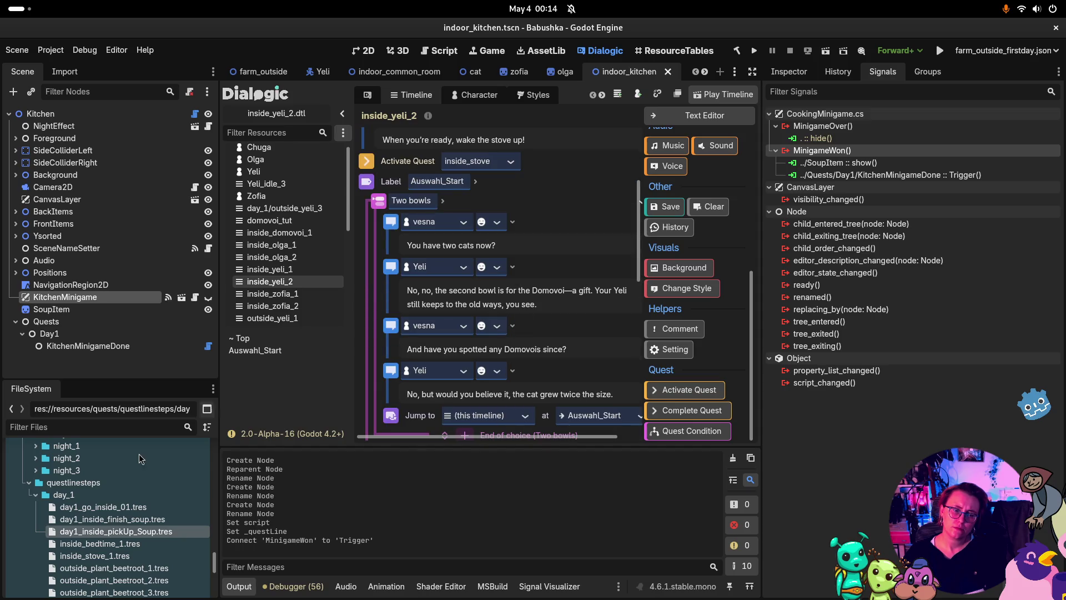
scroll(141, 531, "down", 5)
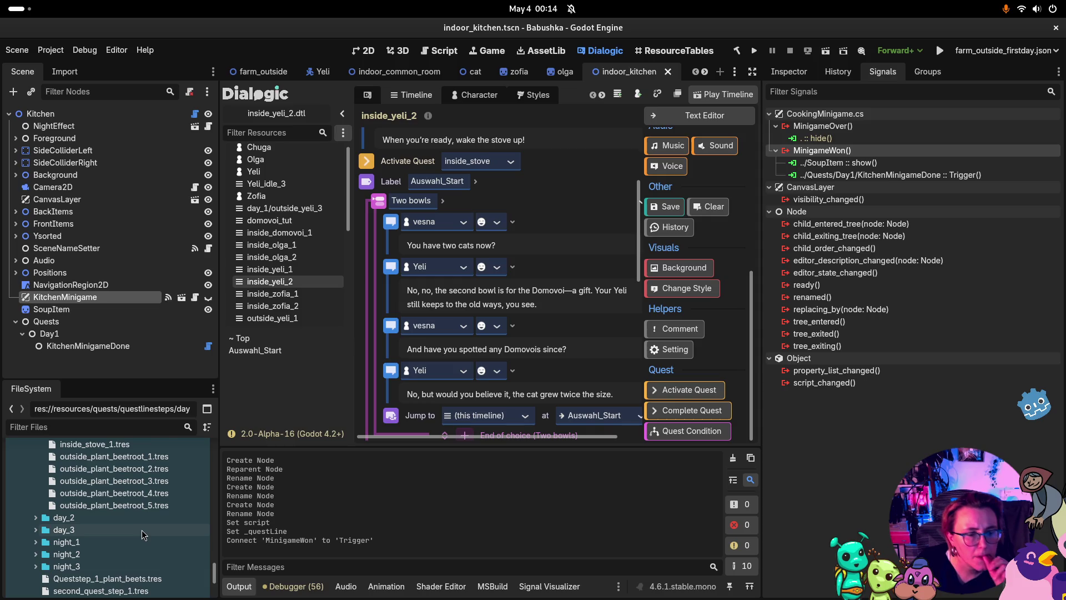
scroll(141, 527, "up", 1)
left_click(111, 463)
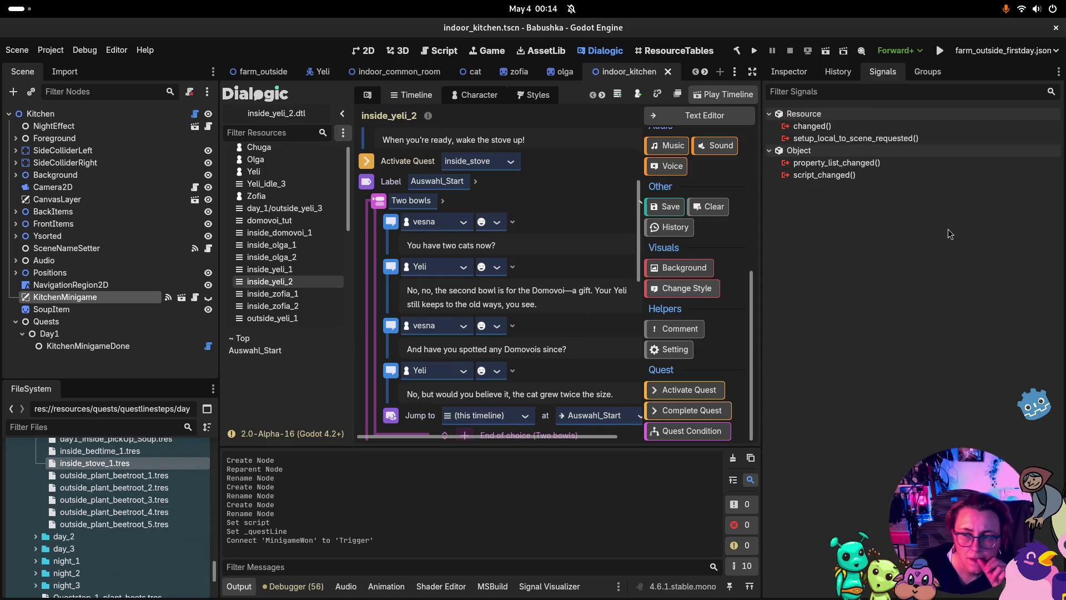
left_click(804, 77)
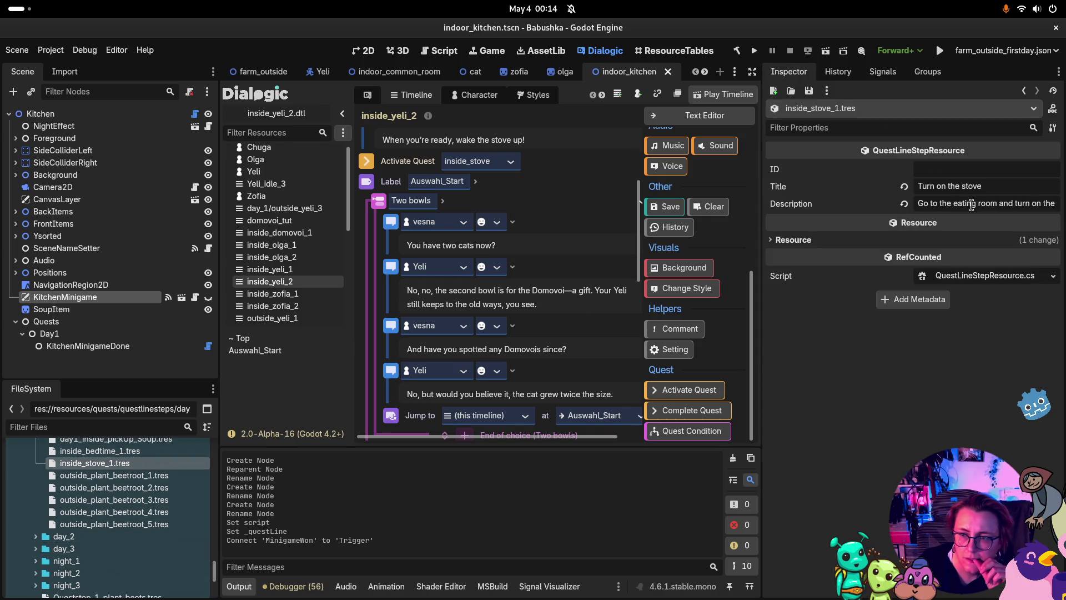
scroll(132, 488, "up", 5)
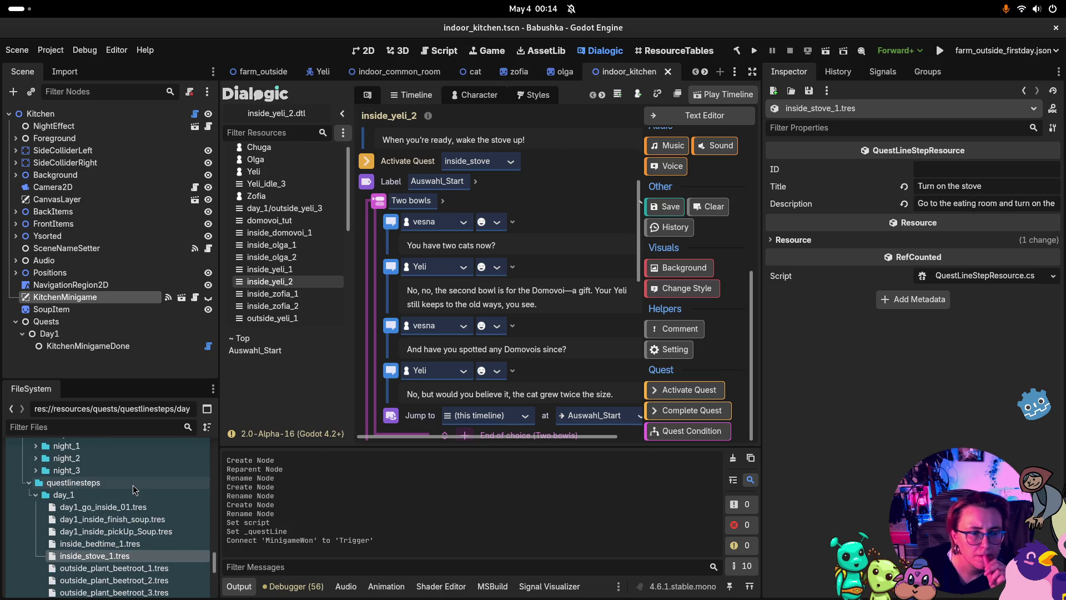
left_click(125, 488)
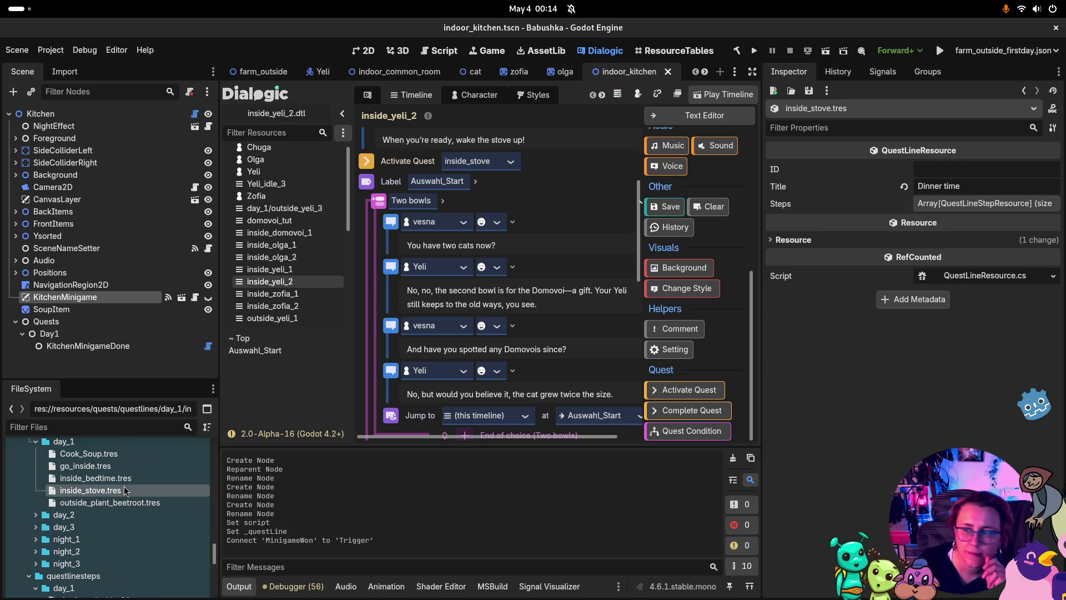
left_click(961, 211)
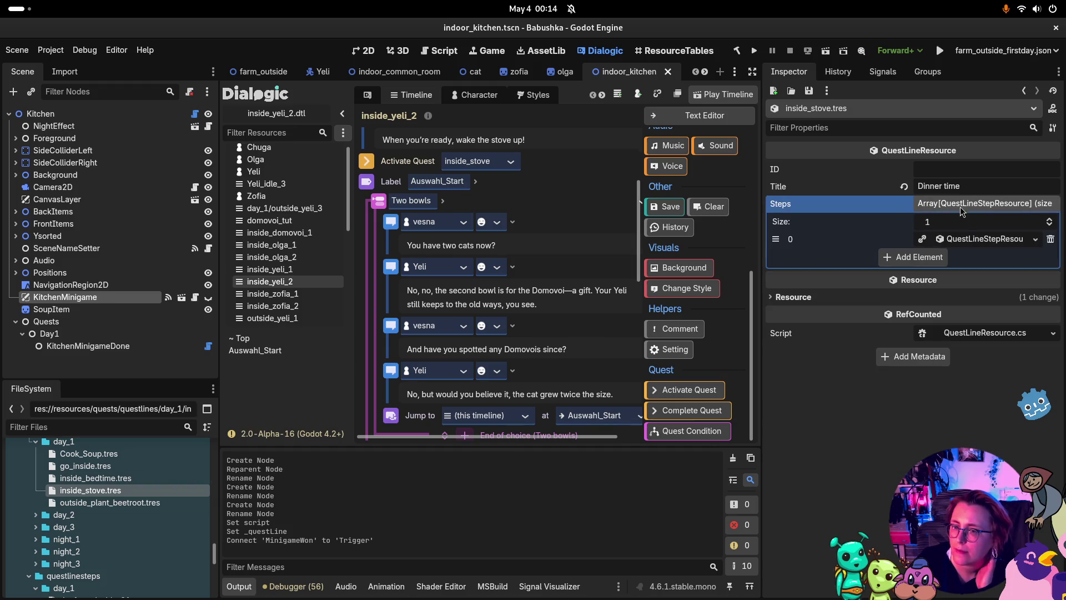
Reword inside_stove_1's description to 'common' room and 'fireplace', then save
scroll(77, 471, "down", 5)
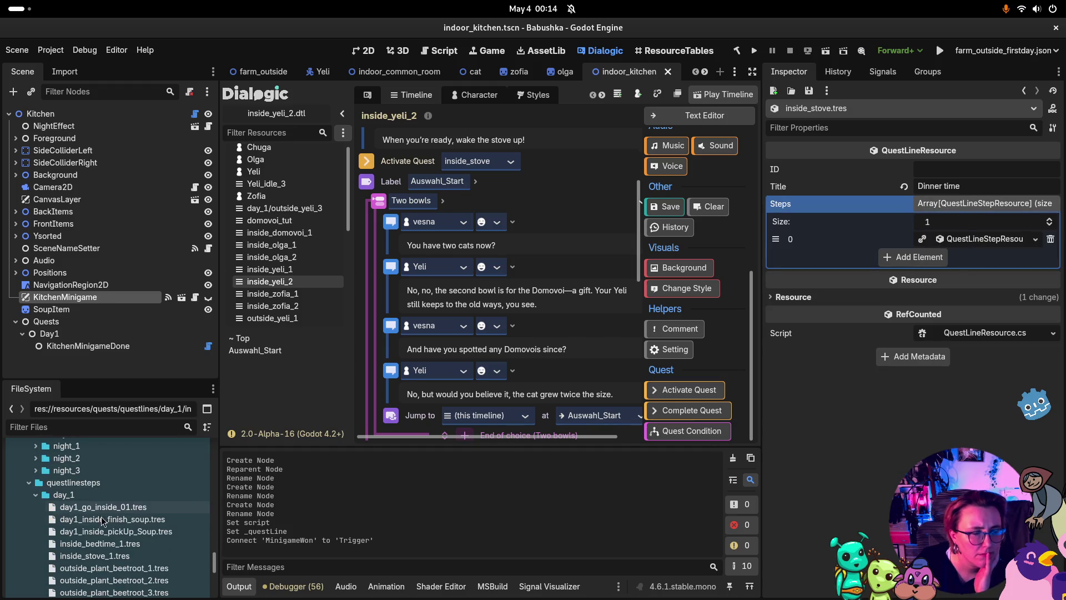
left_click(100, 556)
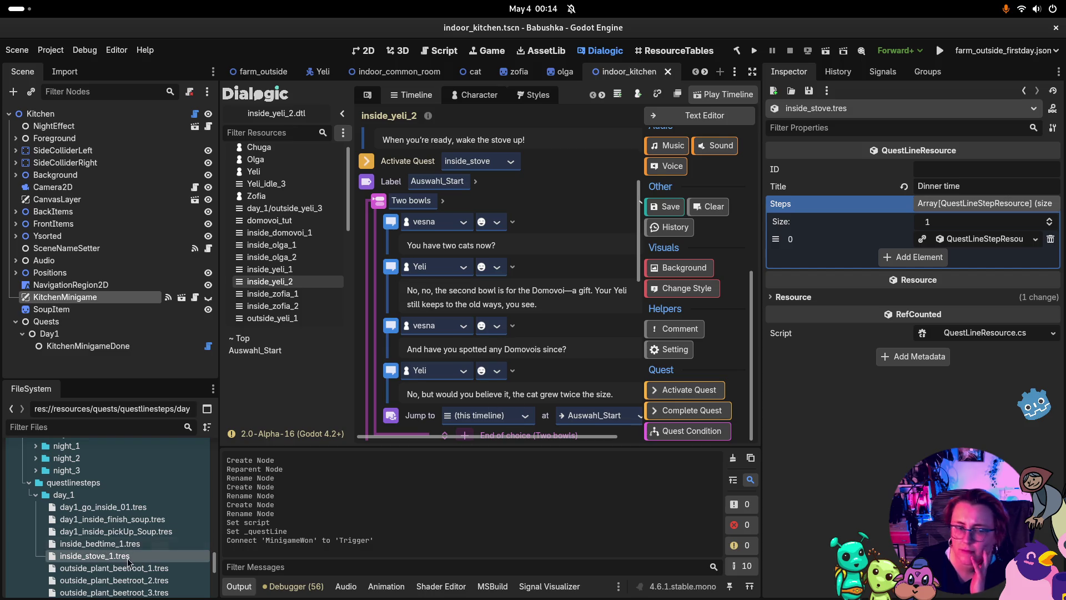
left_click(124, 552)
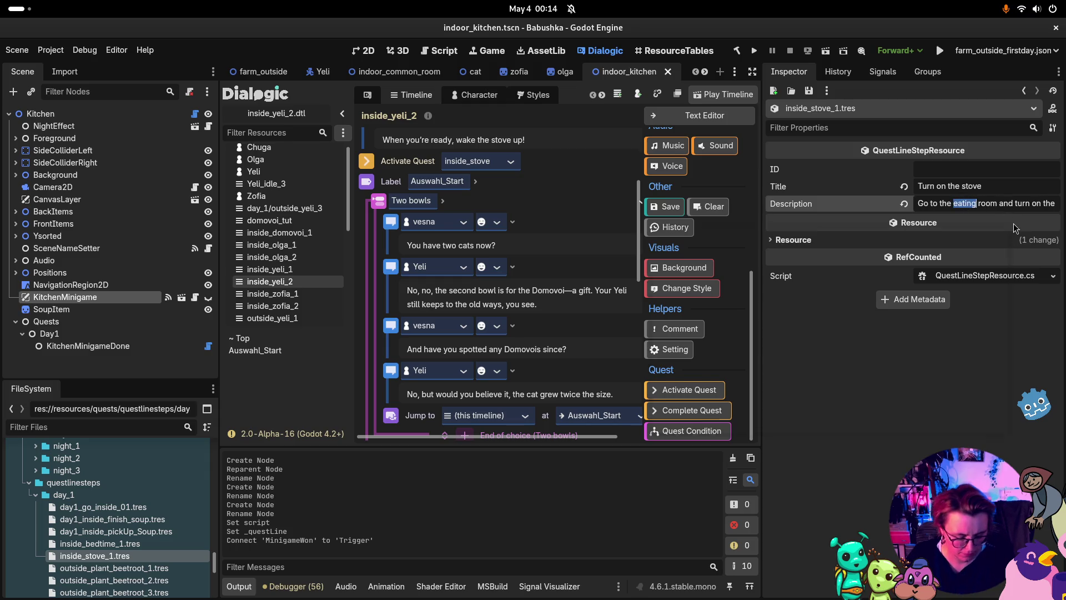
type("comm")
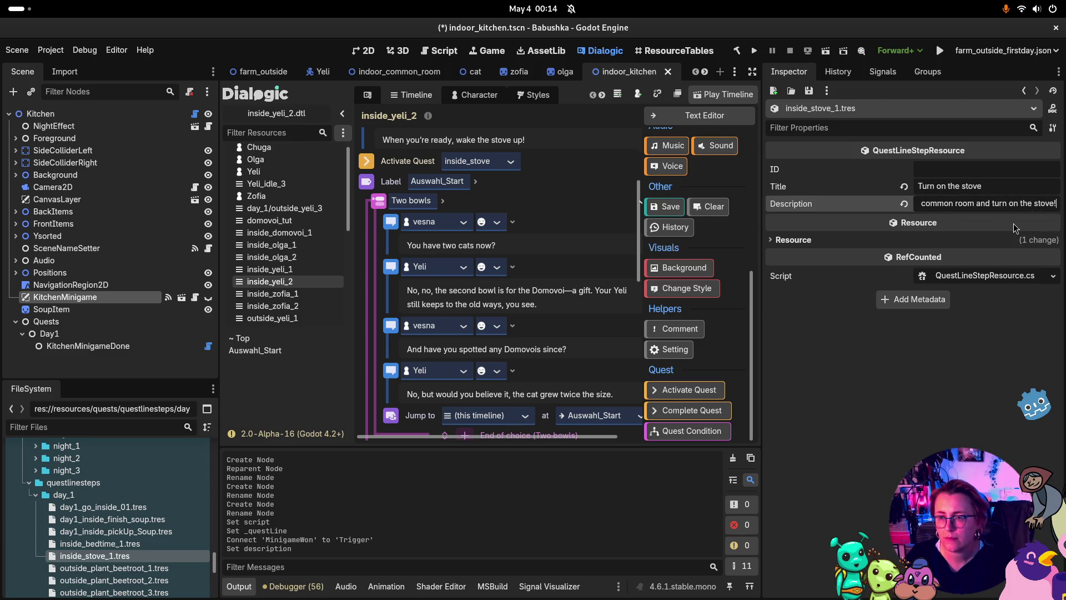
key("BackSpace")
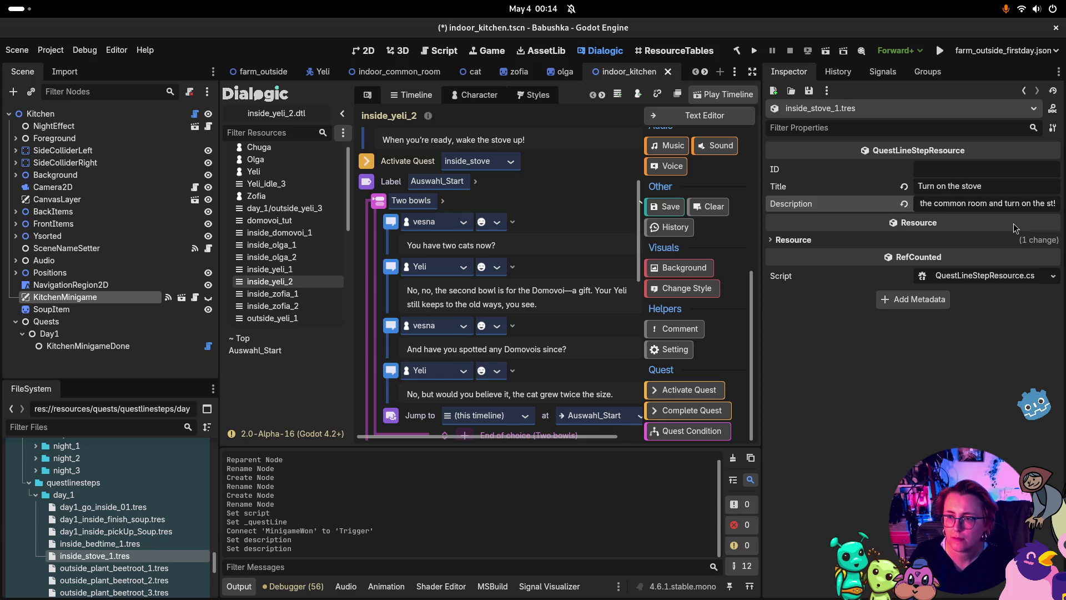
type("fireplace")
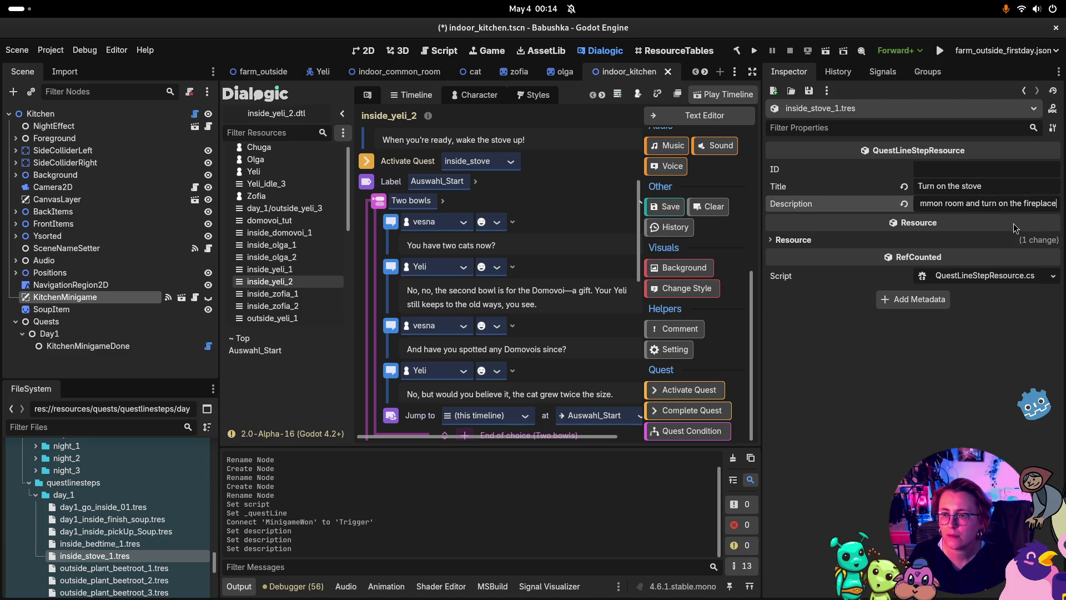
left_click(940, 49)
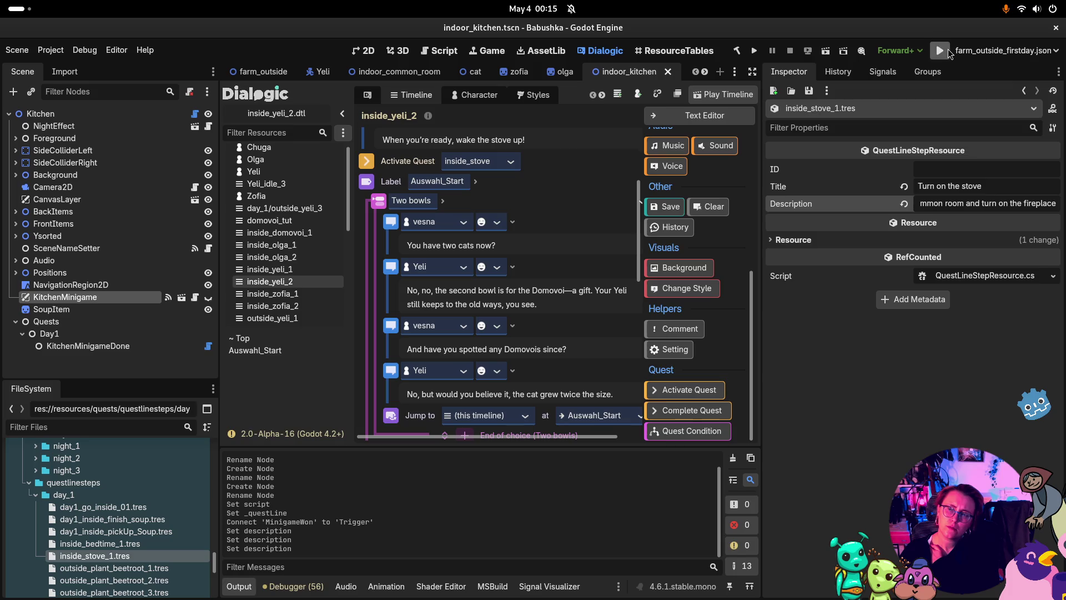
Run the project and play the farm intro dialogue, answering 'Of course not'
left_click(947, 51)
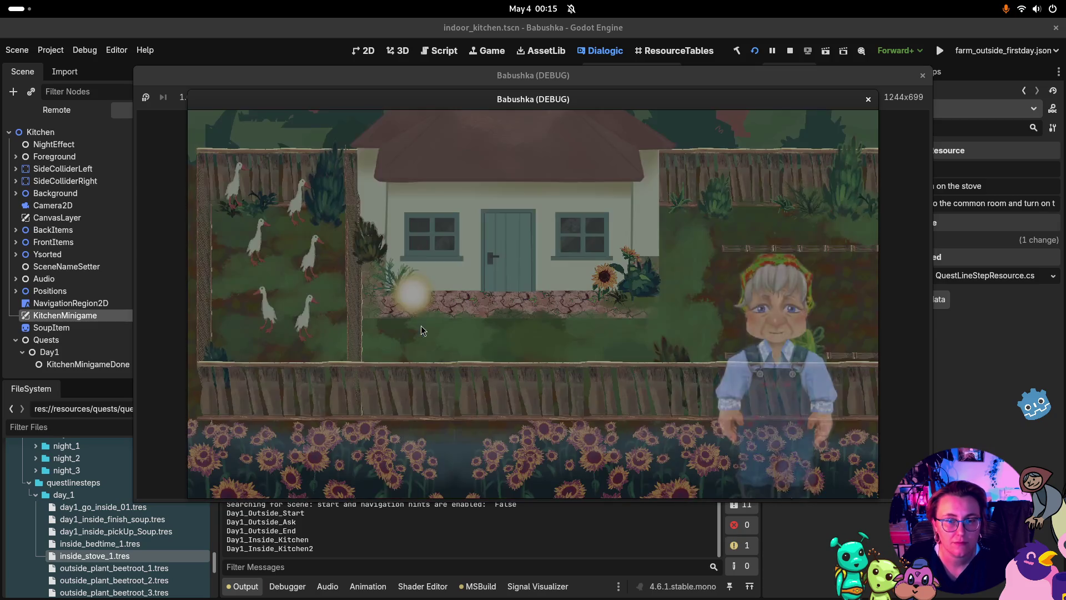
left_click(637, 340)
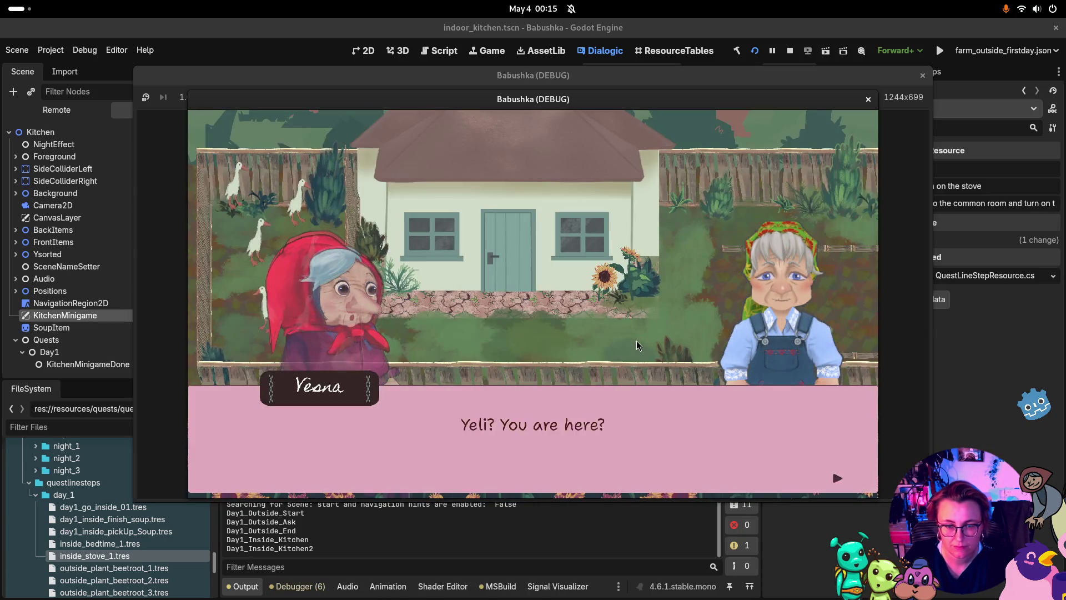
left_click(636, 341)
left_click(636, 341)
left_click(637, 341)
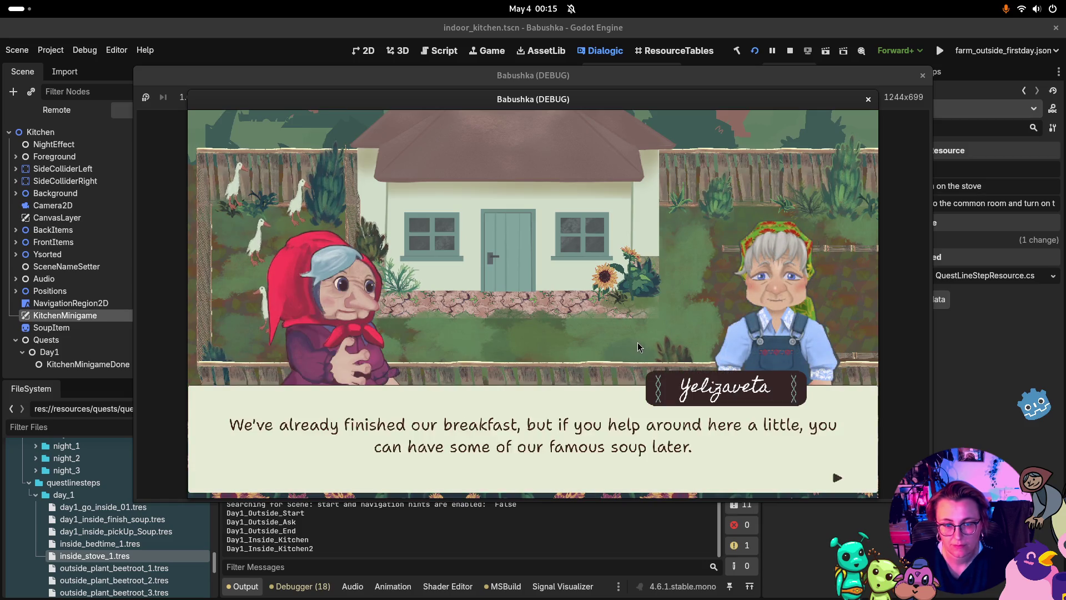
left_click(637, 342)
left_click(612, 326)
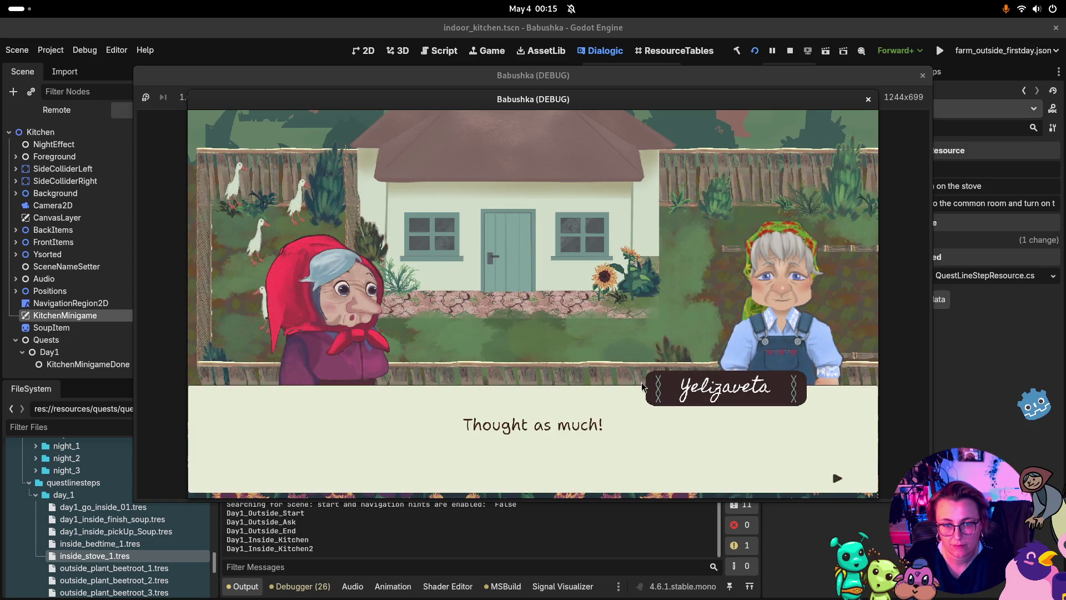
left_click(641, 382)
left_click(676, 337)
left_click(676, 338)
left_click(675, 337)
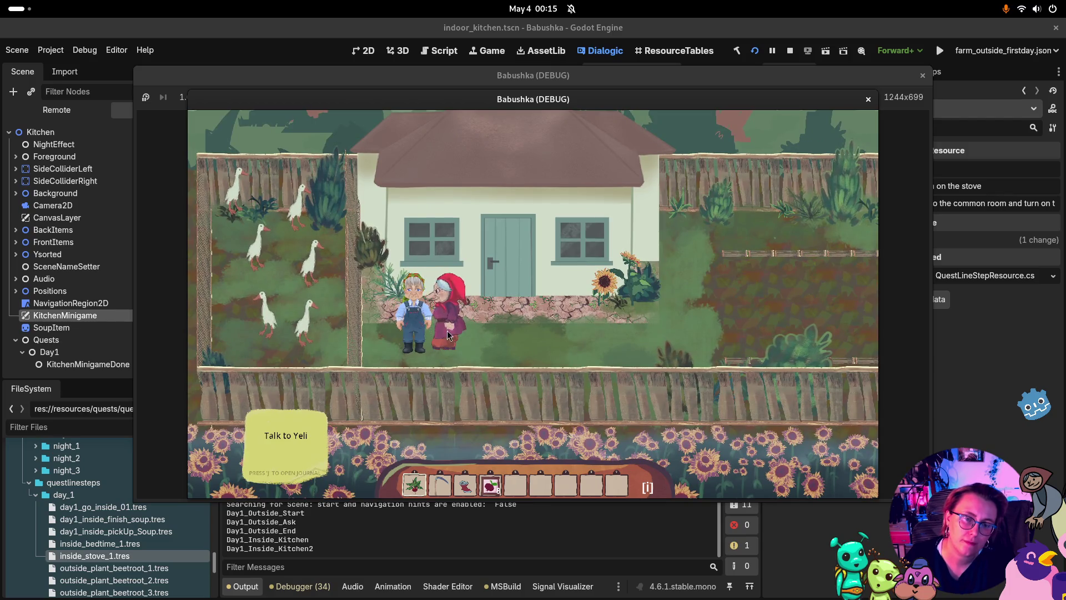
Talk to Yeli, then enter the house through the door
left_click(434, 335)
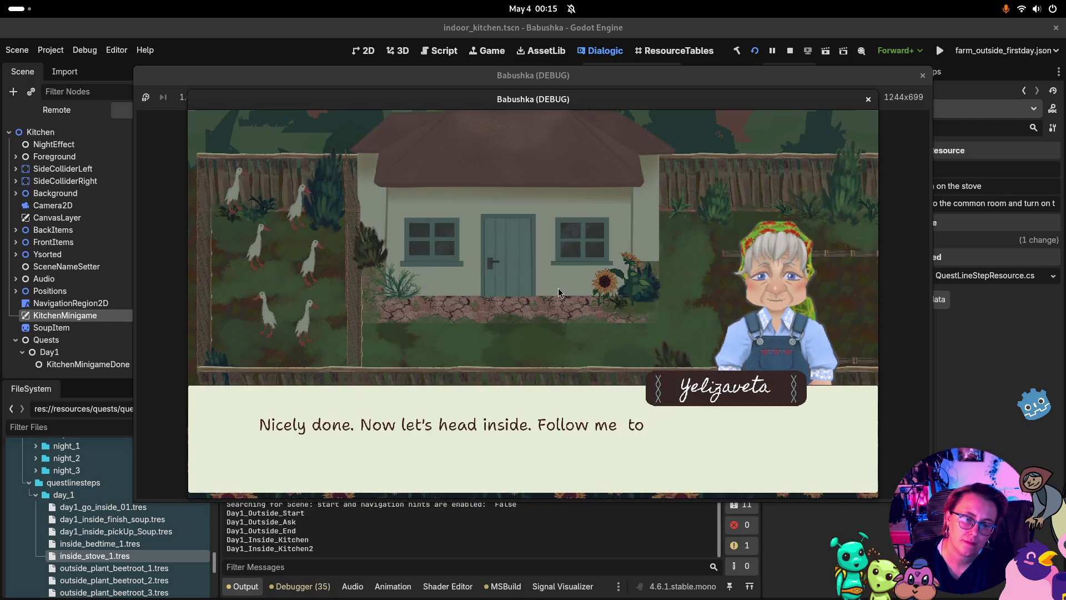
left_click(695, 307)
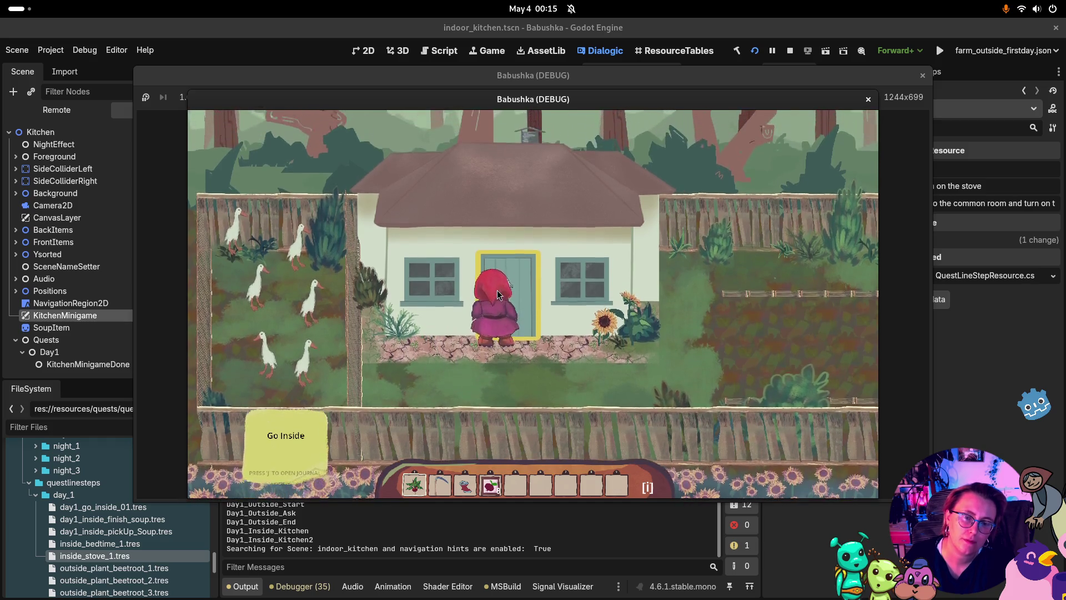
left_click(498, 294)
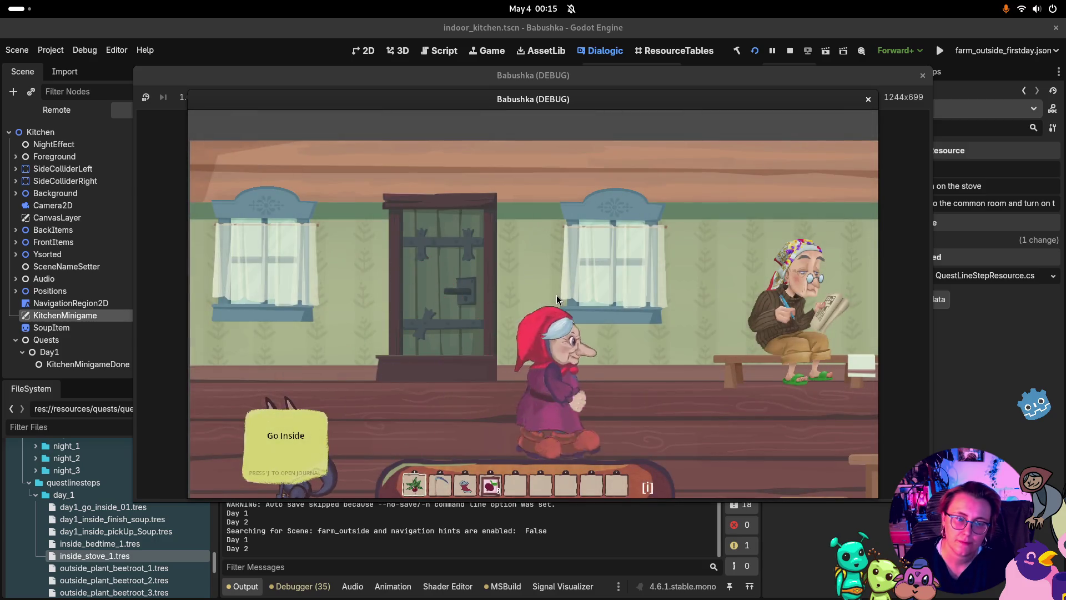
Talk with Zofia, answering her crossword clue with 'Queen'
left_click(551, 291)
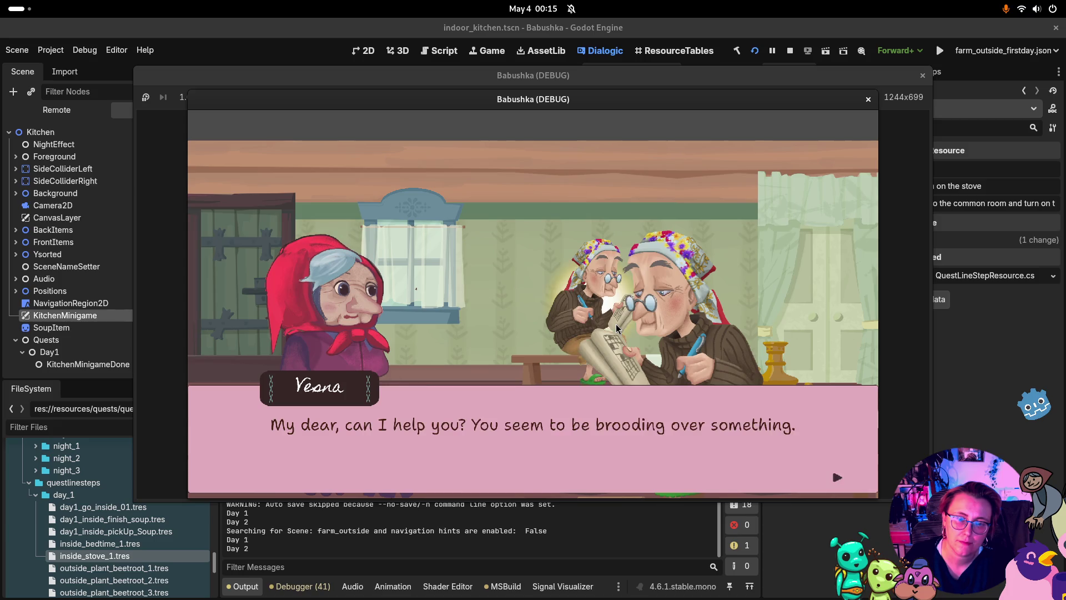
left_click(616, 327)
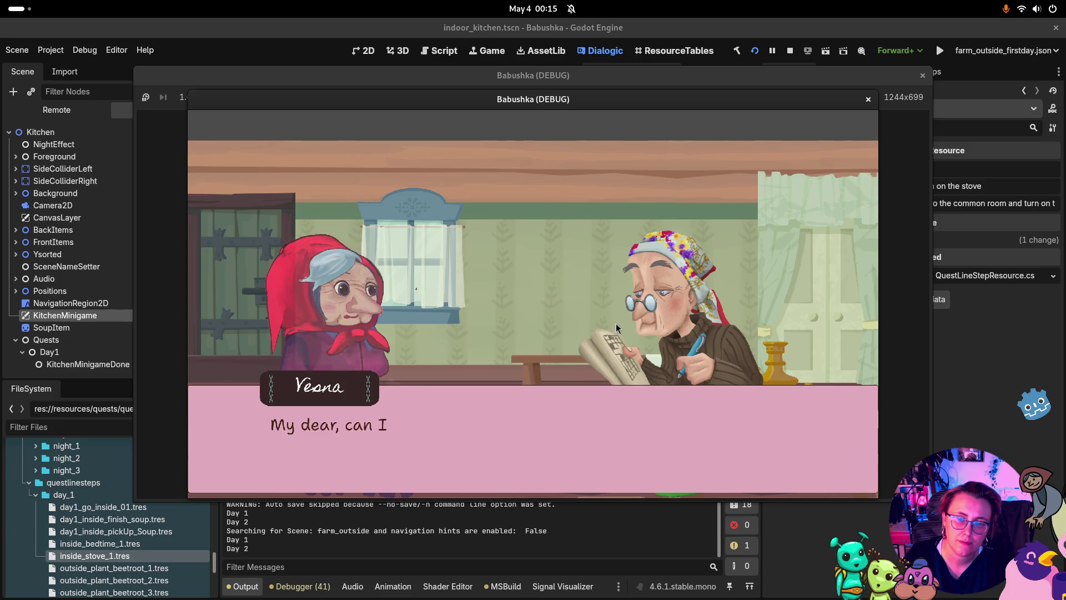
left_click(639, 329)
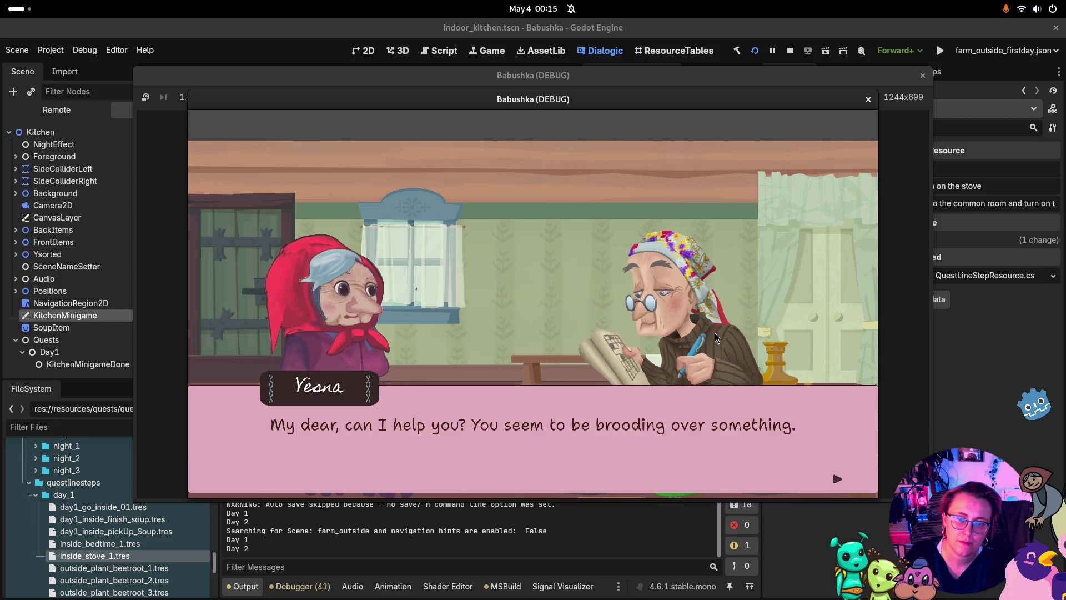
left_click(716, 333)
left_click(717, 336)
left_click(716, 337)
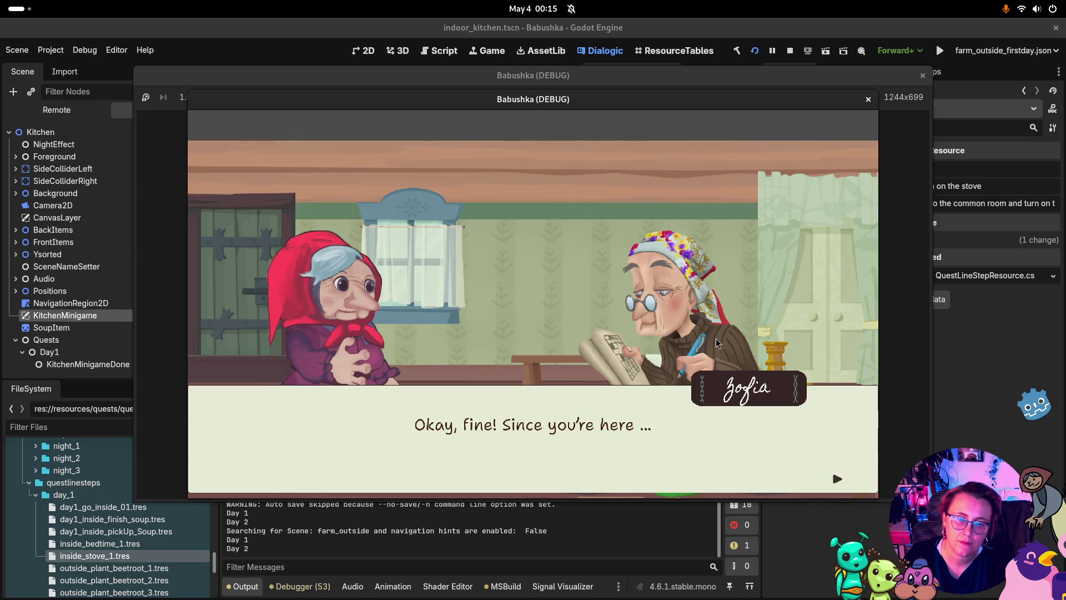
left_click(715, 338)
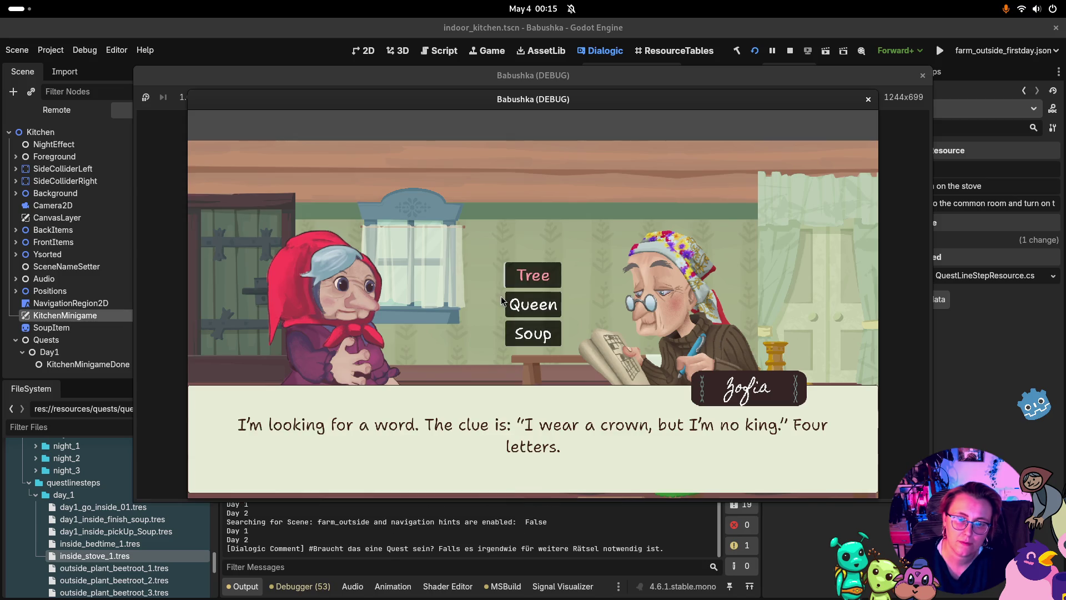
left_click(522, 311)
left_click(748, 312)
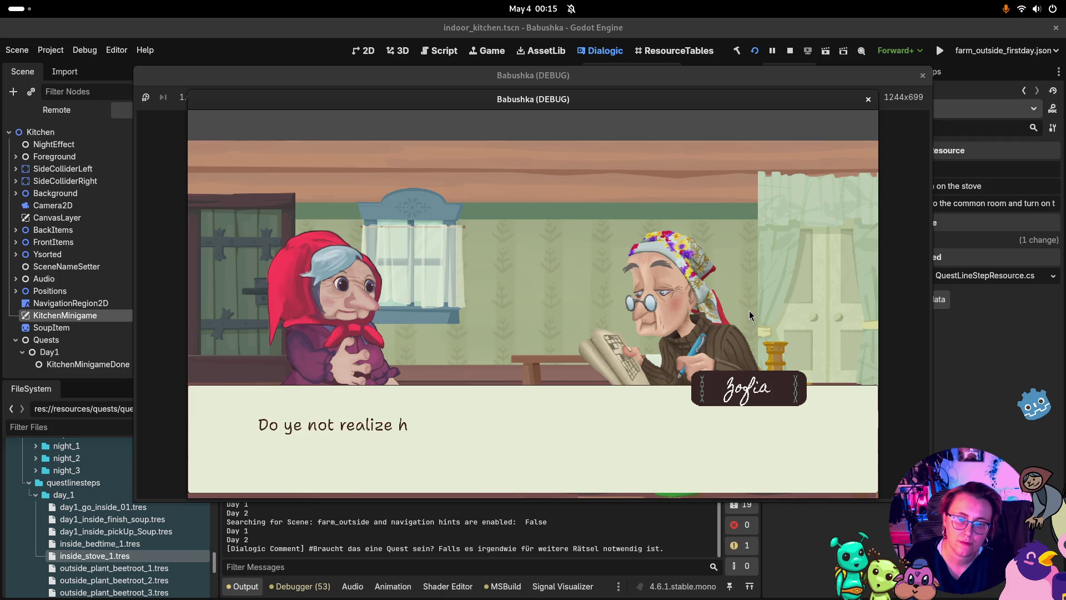
left_click(748, 307)
left_click(749, 308)
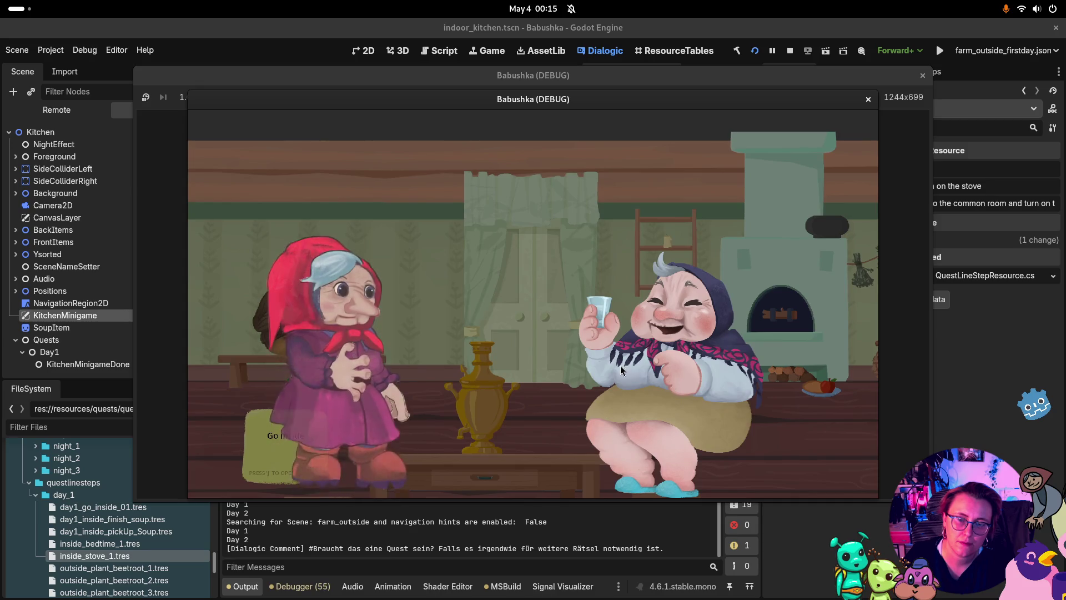
Play through the first part of Olga's kitchen cutscene dialogue
left_click(643, 375)
left_click(642, 370)
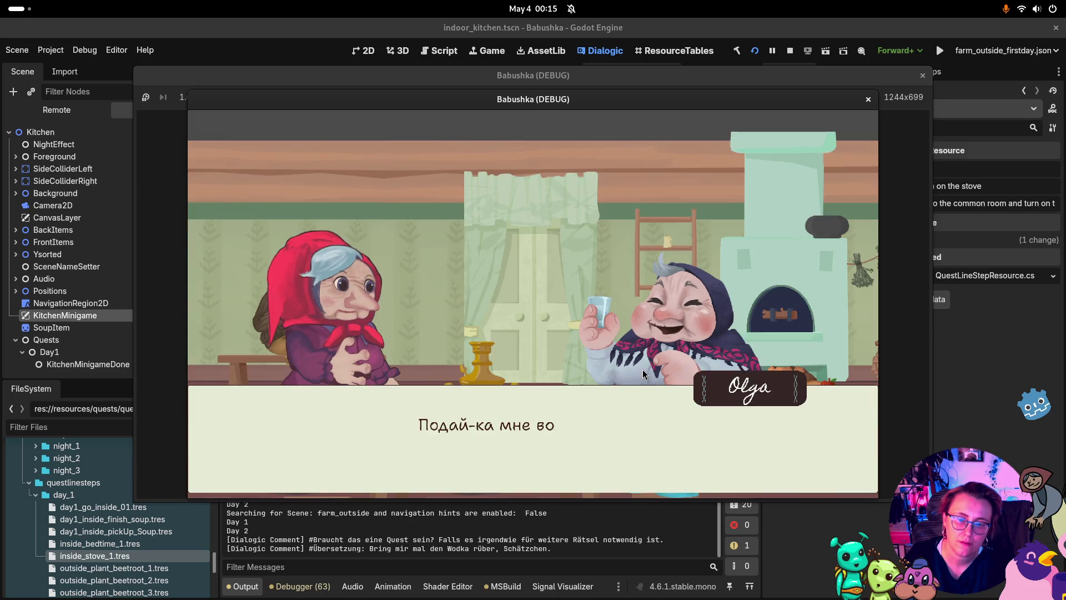
left_click(642, 370)
left_click(642, 370)
left_click(642, 369)
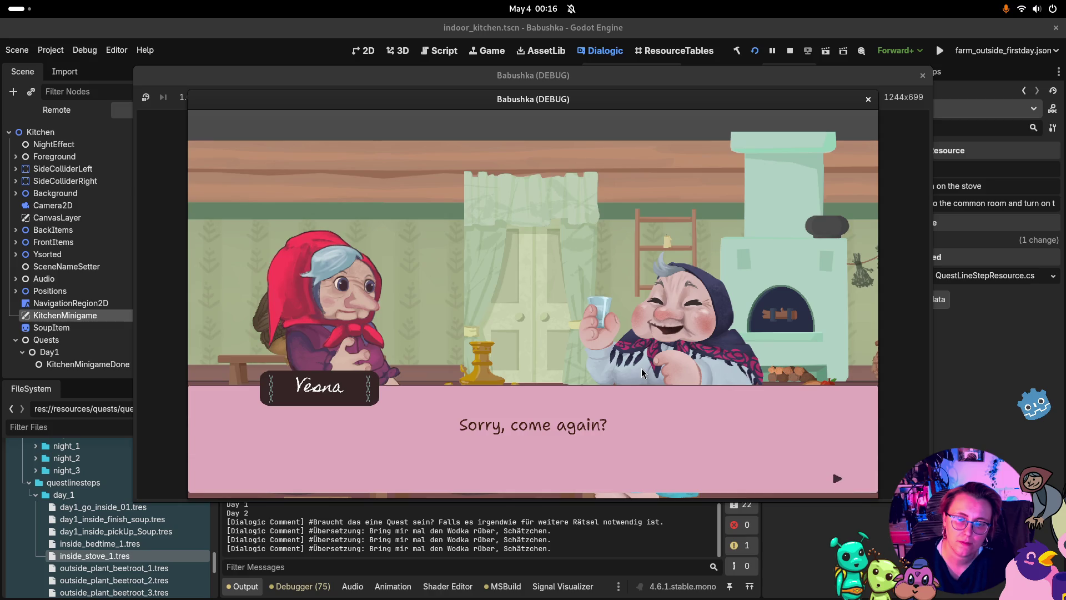
left_click(641, 369)
left_click(641, 369)
left_click(640, 367)
left_click(641, 368)
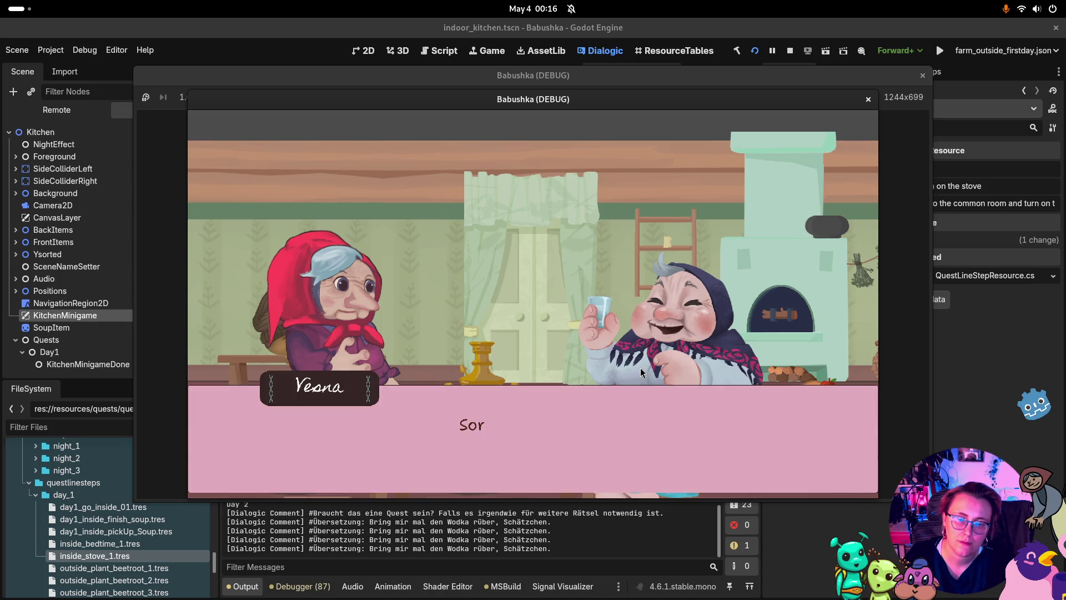
left_click(641, 367)
left_click(640, 368)
left_click(641, 368)
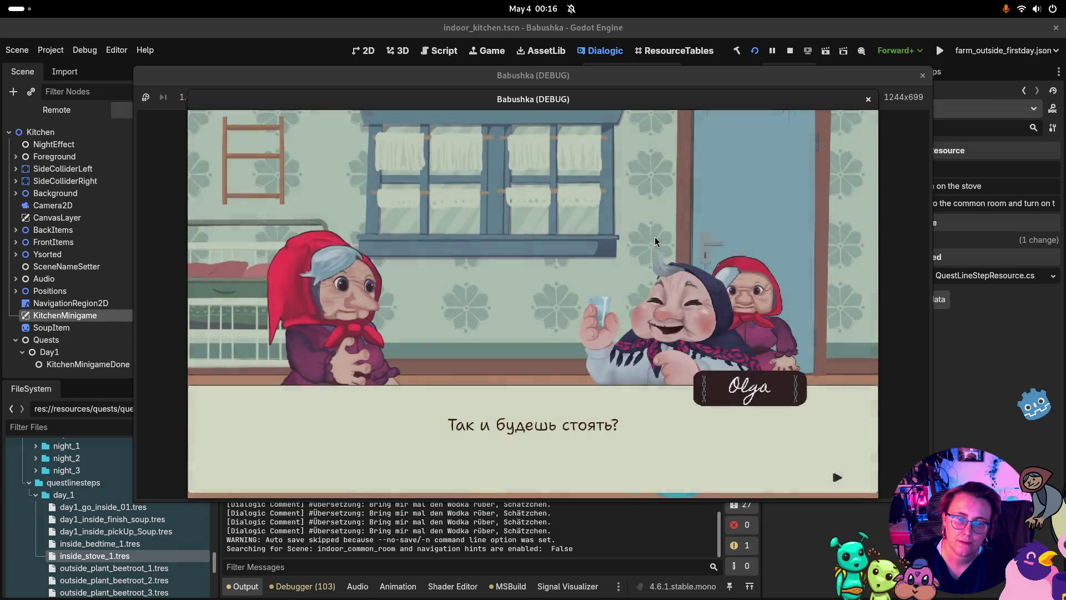
Continue past Vesna's apology to the end of Olga's conversation and walk toward the stove
left_click(648, 254)
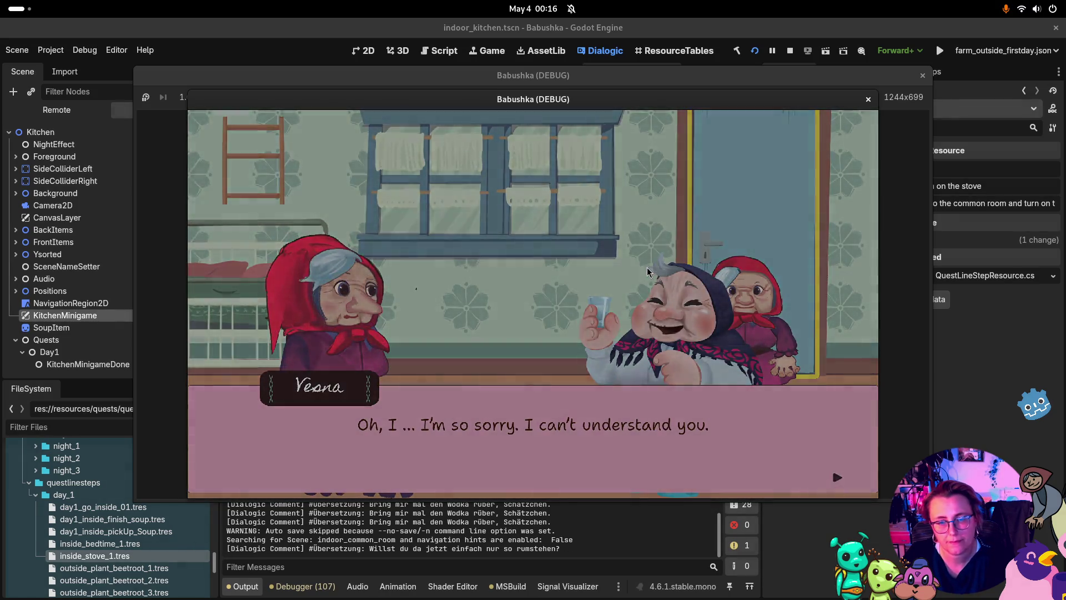
left_click(648, 271)
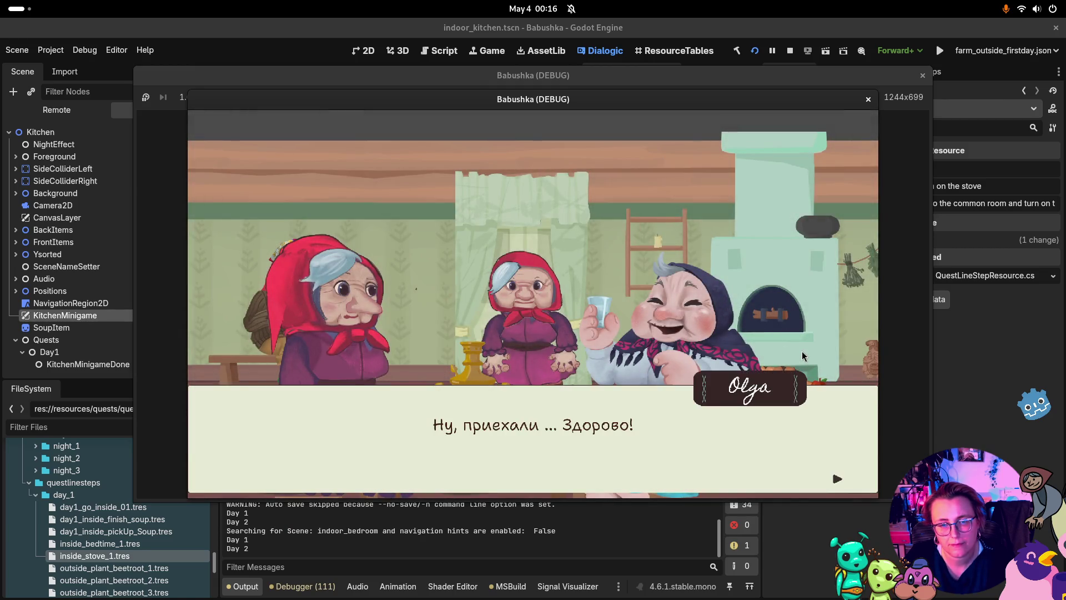
left_click(804, 355)
left_click(797, 348)
left_click(791, 349)
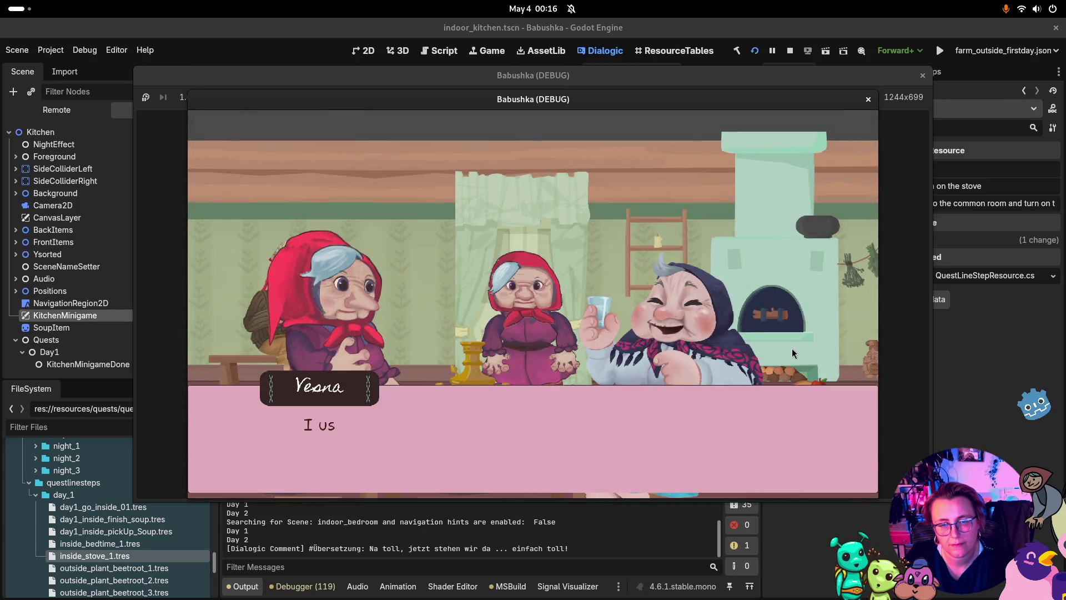
left_click(791, 349)
left_click(791, 348)
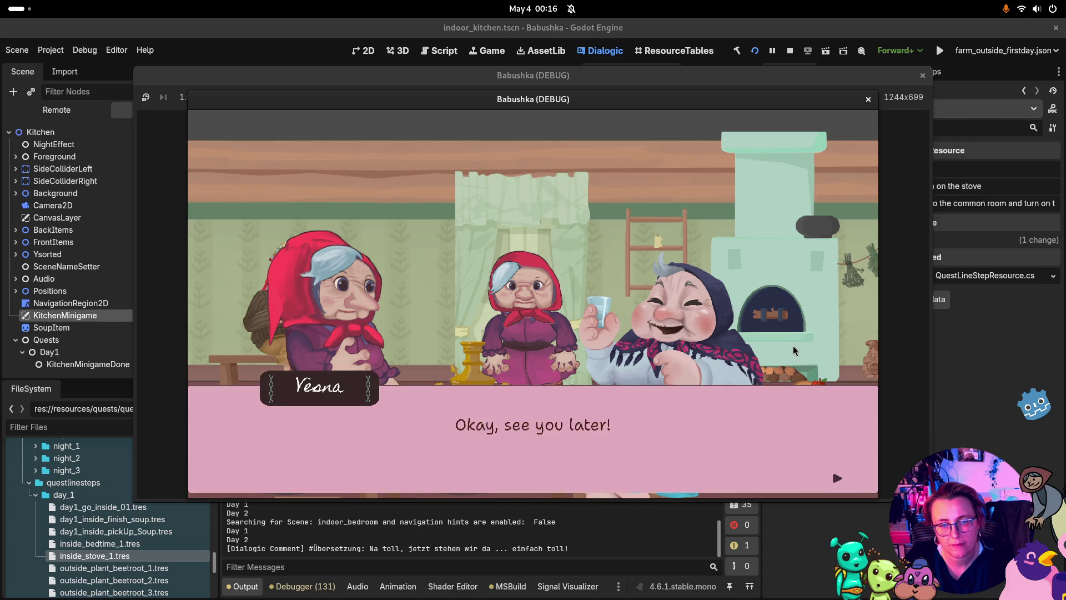
left_click(792, 348)
left_click(778, 341)
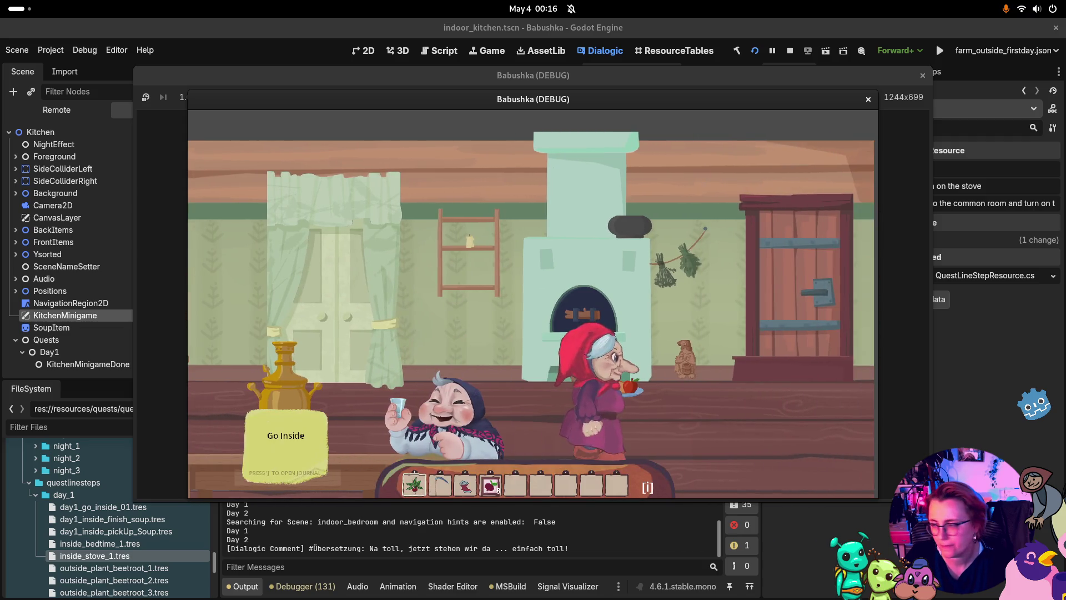
Walk the grandmother through the kitchen door up beside Yeli, then stop the test run
key("super")
key("super")
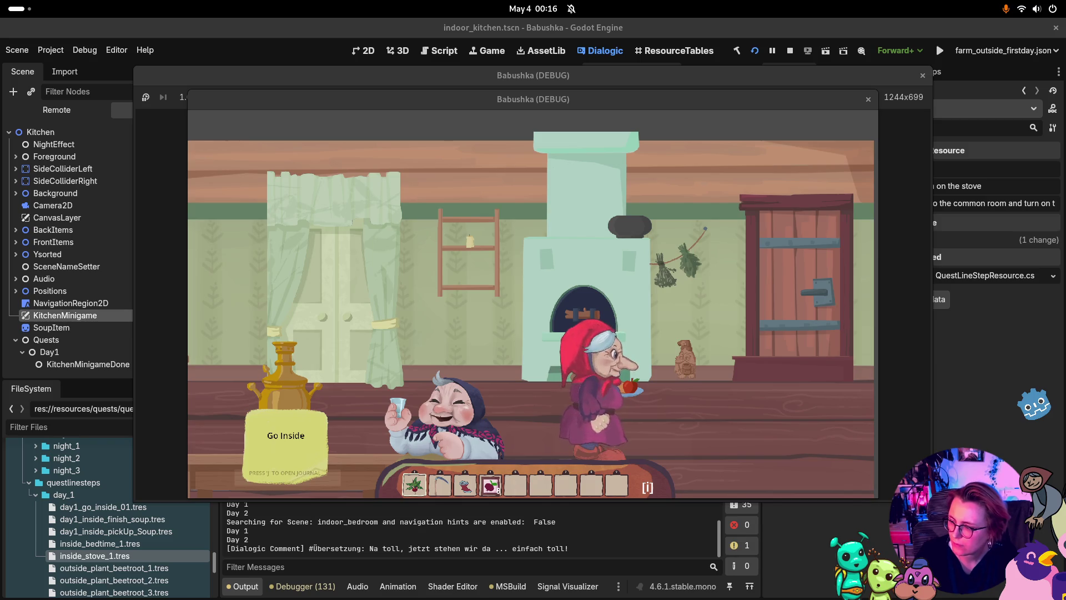
left_click(754, 370)
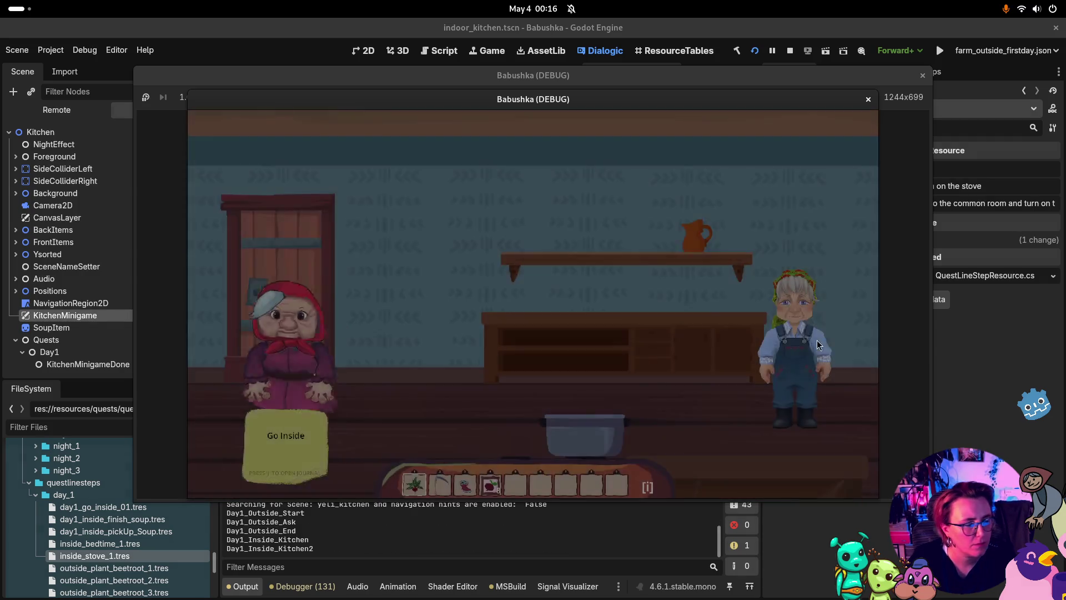
left_click(817, 340)
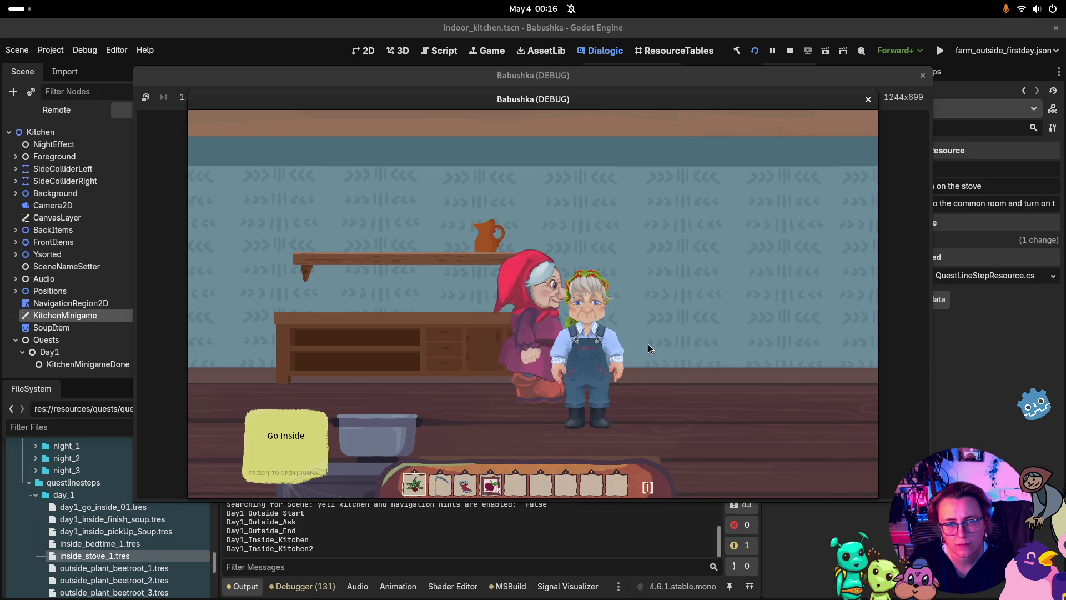
left_click(622, 358)
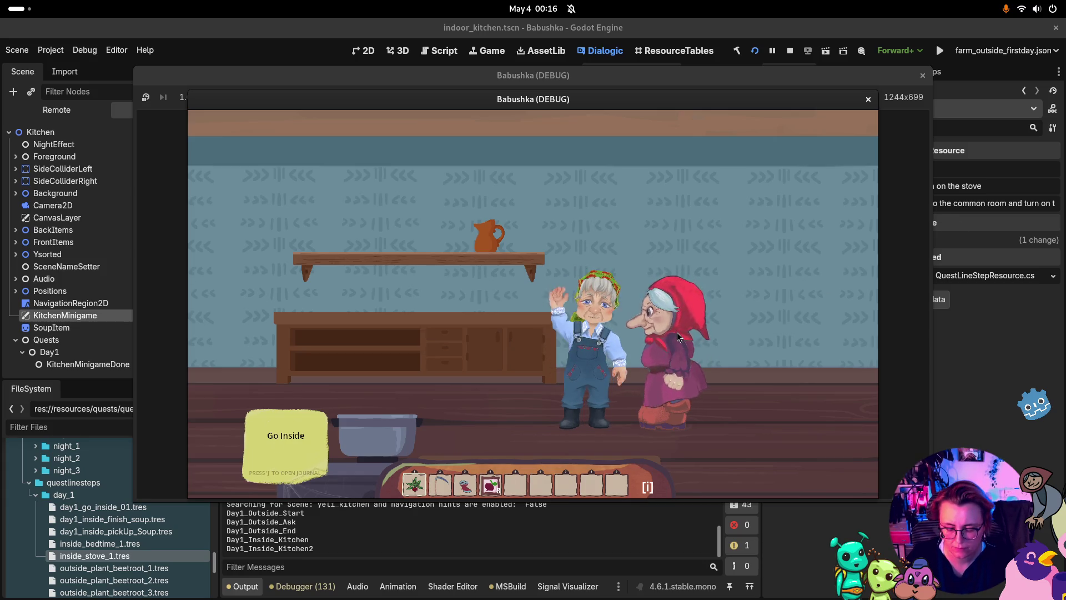
left_click(868, 100)
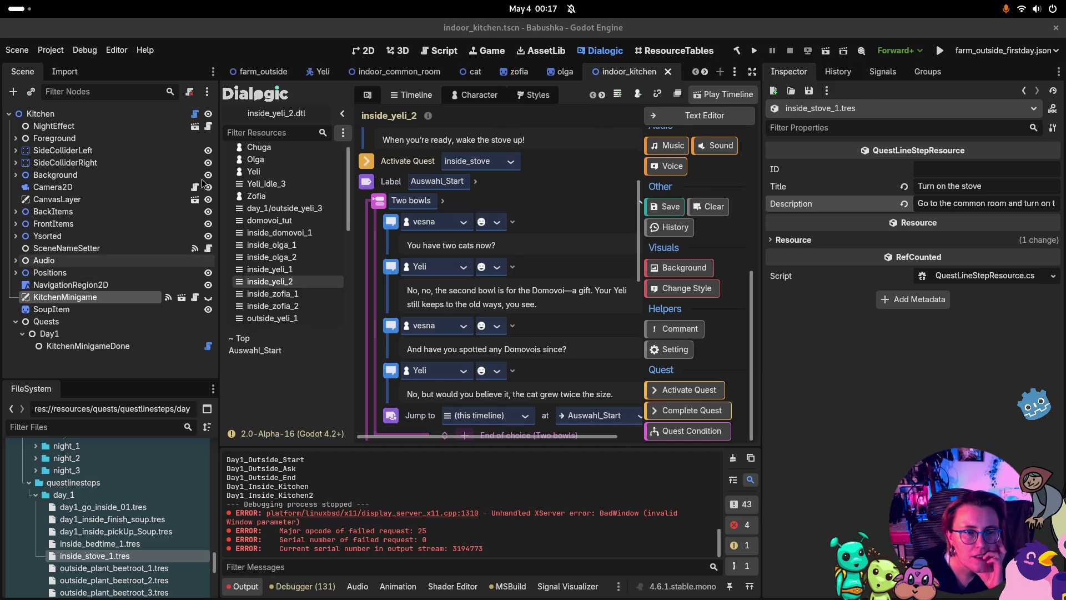
Open the Yeli scene and inspect Day1_Inside_Kitchen's quest step and day conditions
left_click(323, 71)
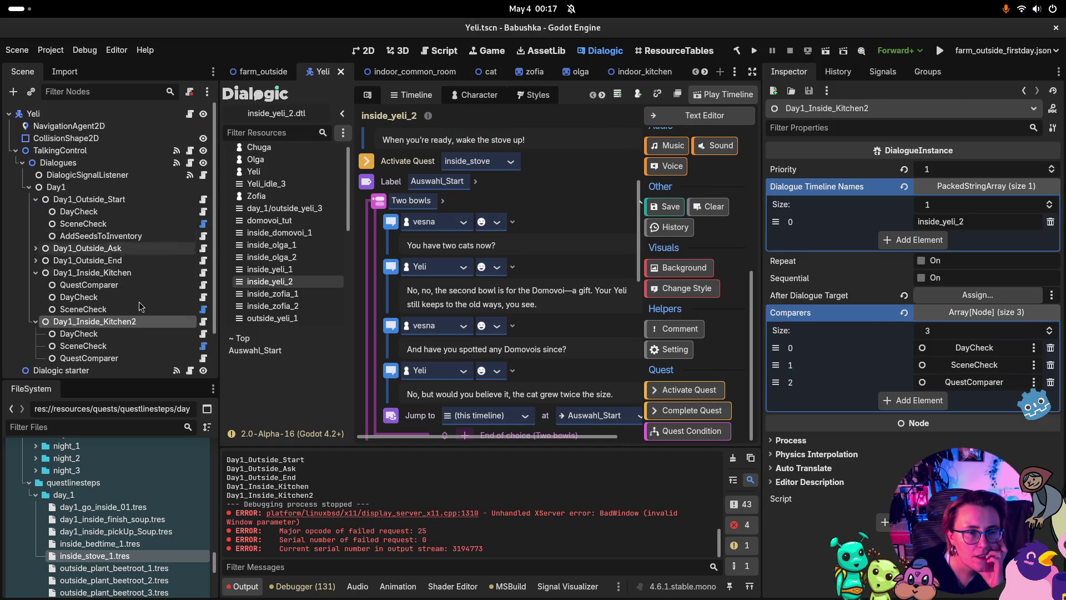
left_click(88, 284)
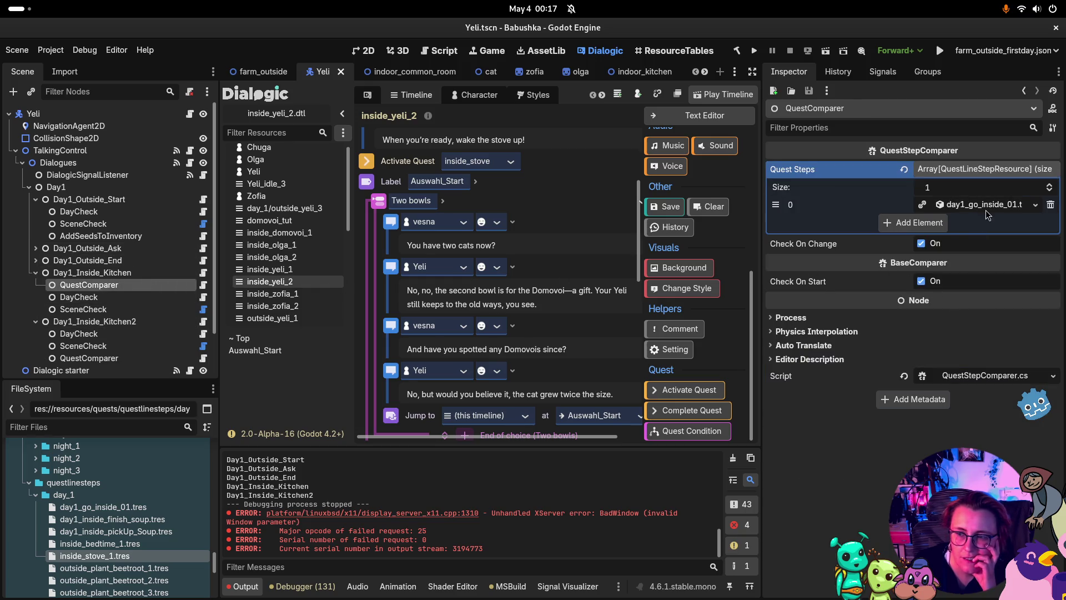
left_click_drag(760, 282, 714, 282)
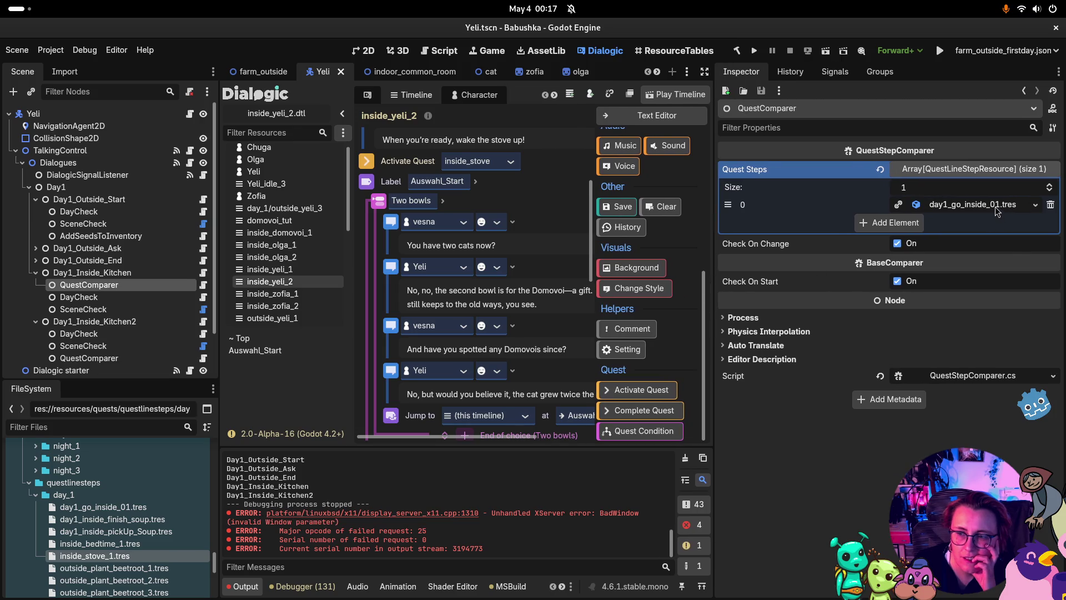
left_click(997, 206)
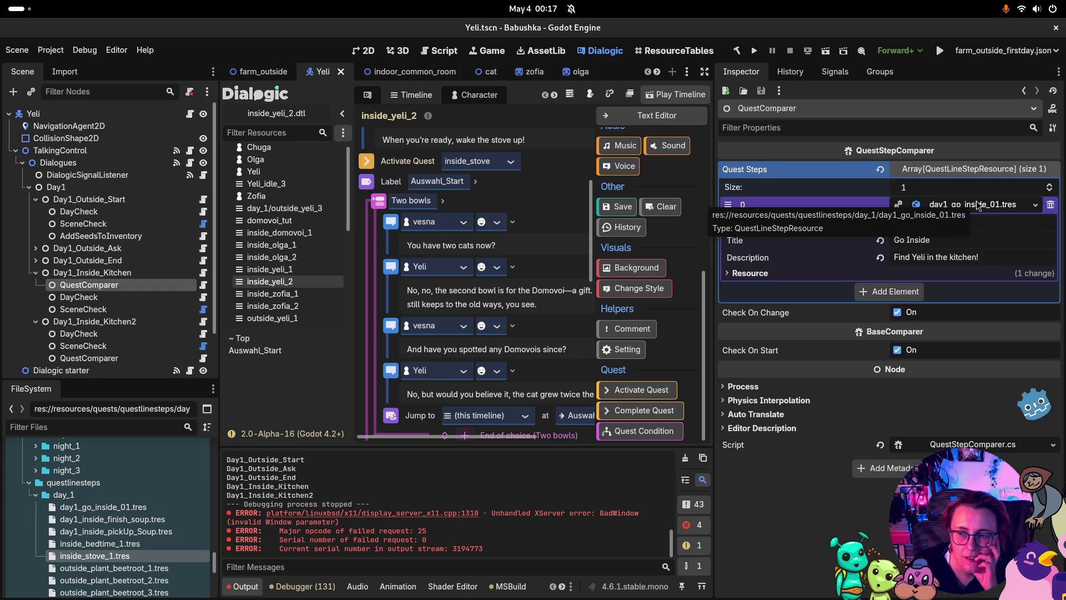
left_click(976, 209)
left_click(132, 272)
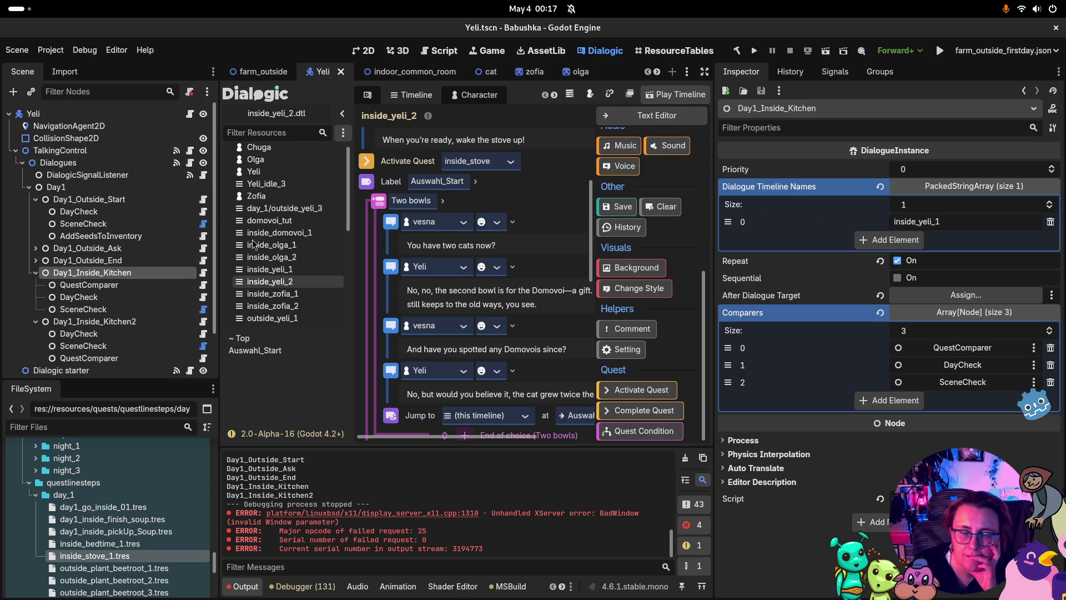
left_click(103, 297)
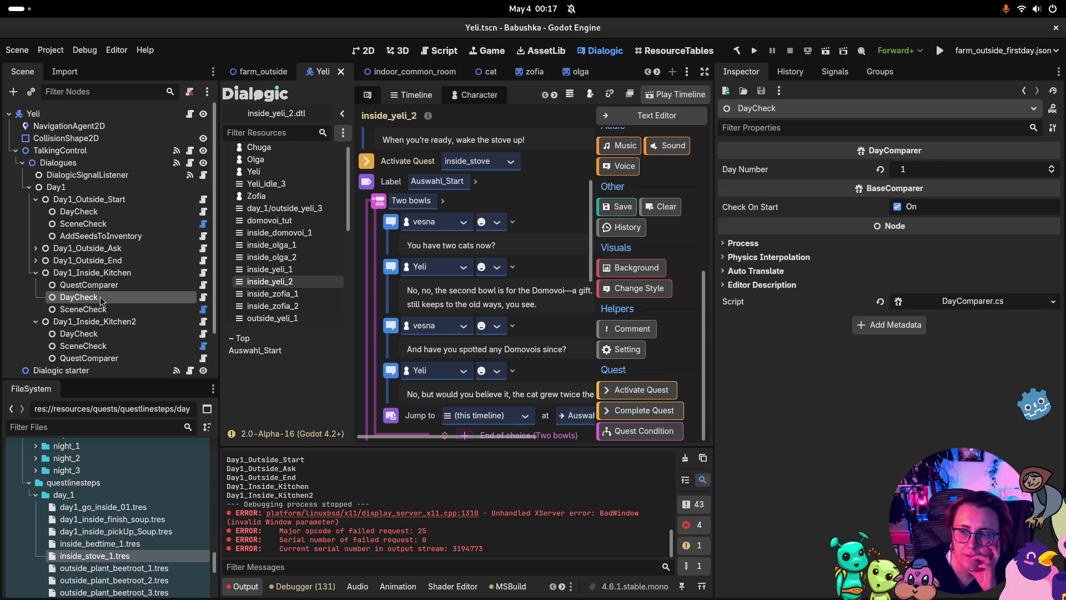
Compare with Day1_Outside_End's quest condition and Inside_TargetMover settings
left_click(35, 260)
left_click(83, 285)
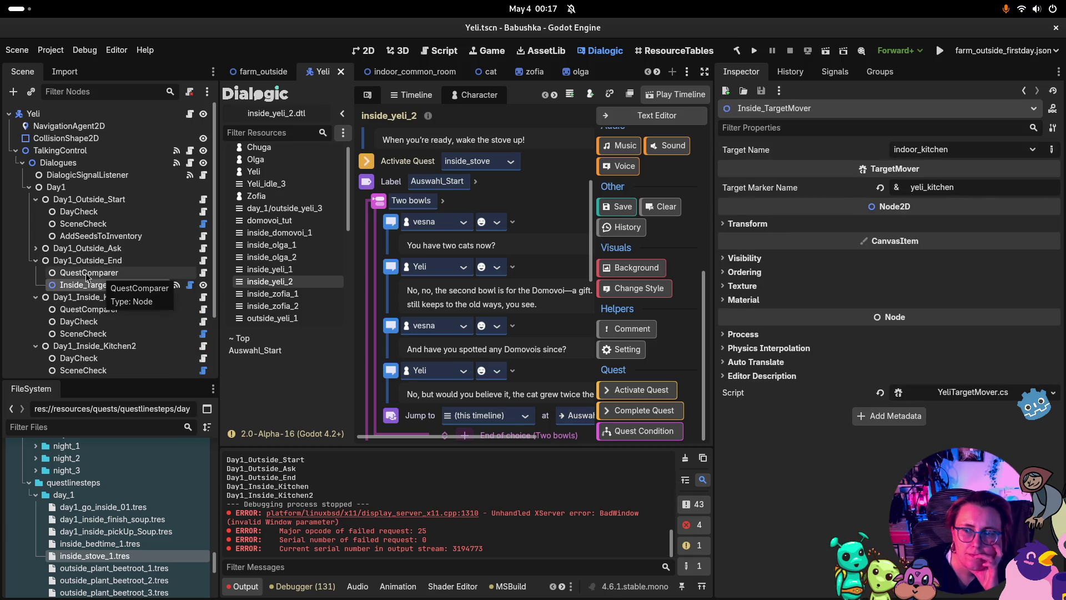
left_click(87, 274)
left_click(80, 285)
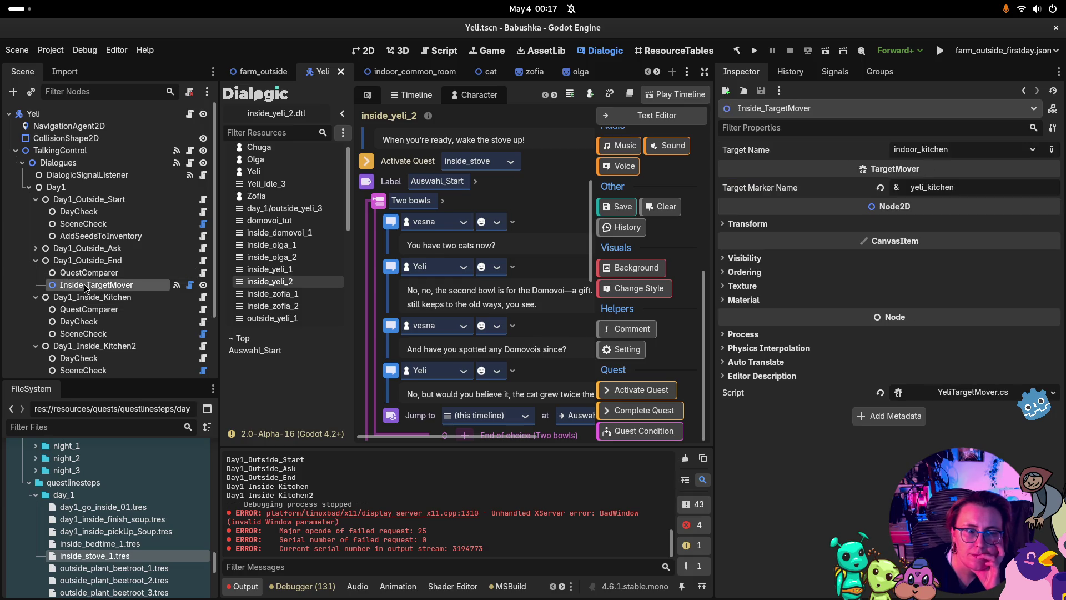
left_click(36, 261)
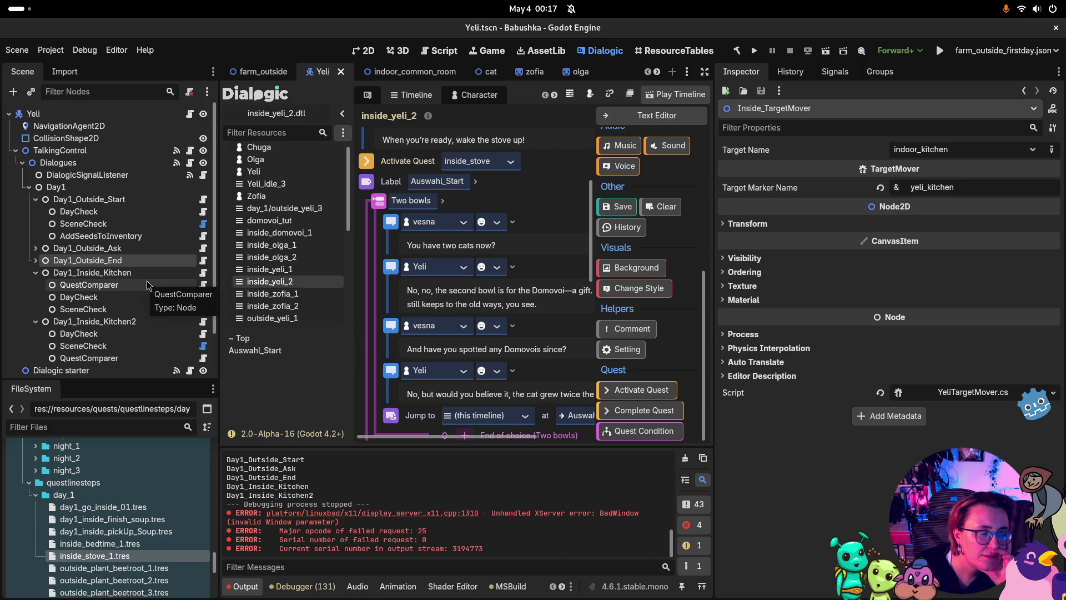
Confirm the kitchen dialogue needs Day Number 1 and indoor_kitchen, clear Output, and show the Debugger
left_click(113, 308)
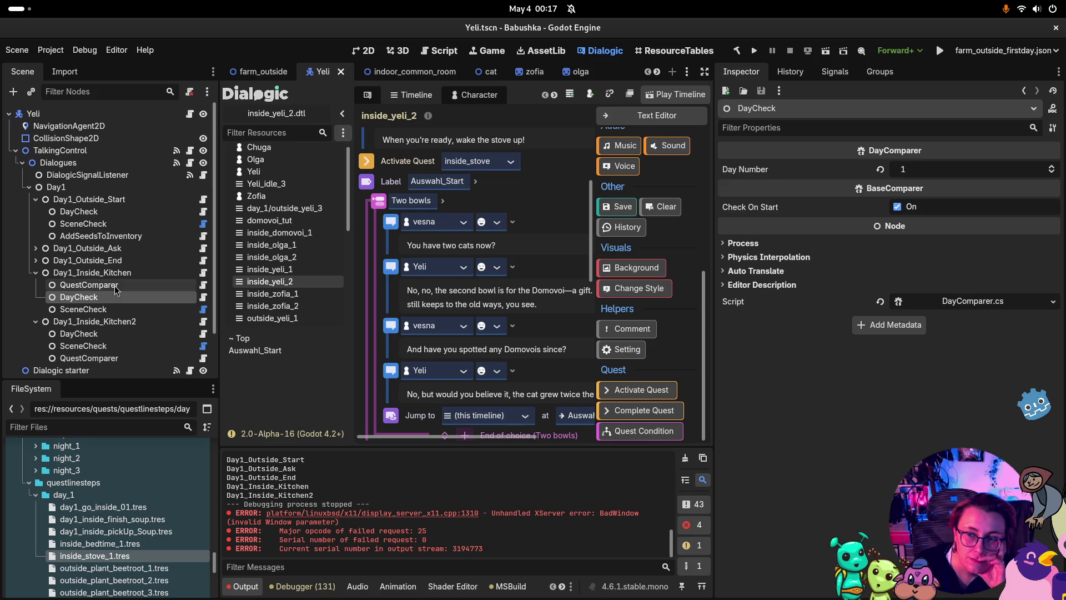
left_click(113, 285)
left_click(110, 298)
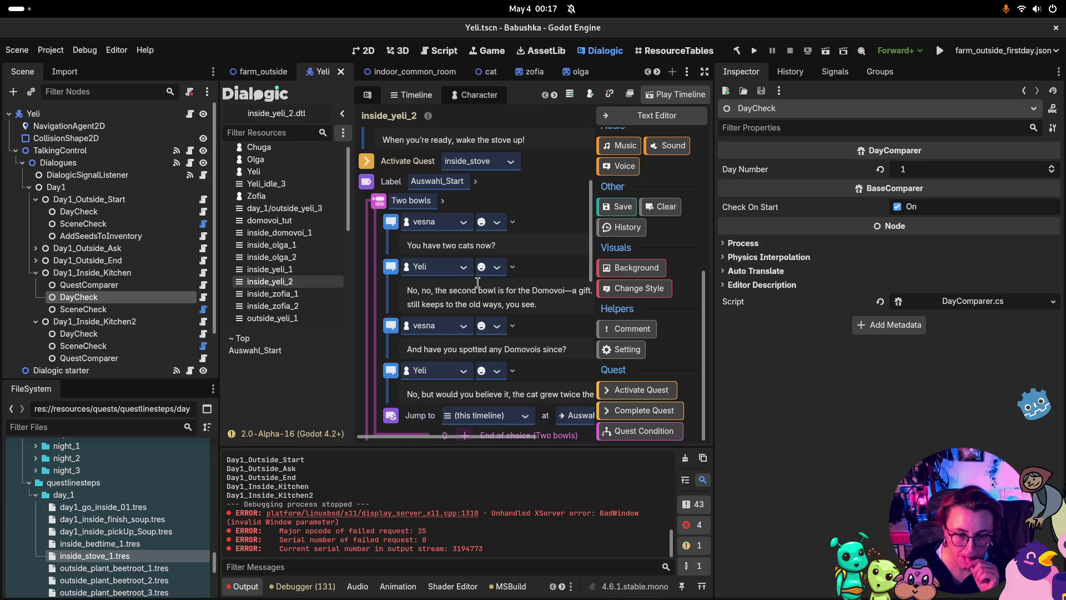
left_click(685, 458)
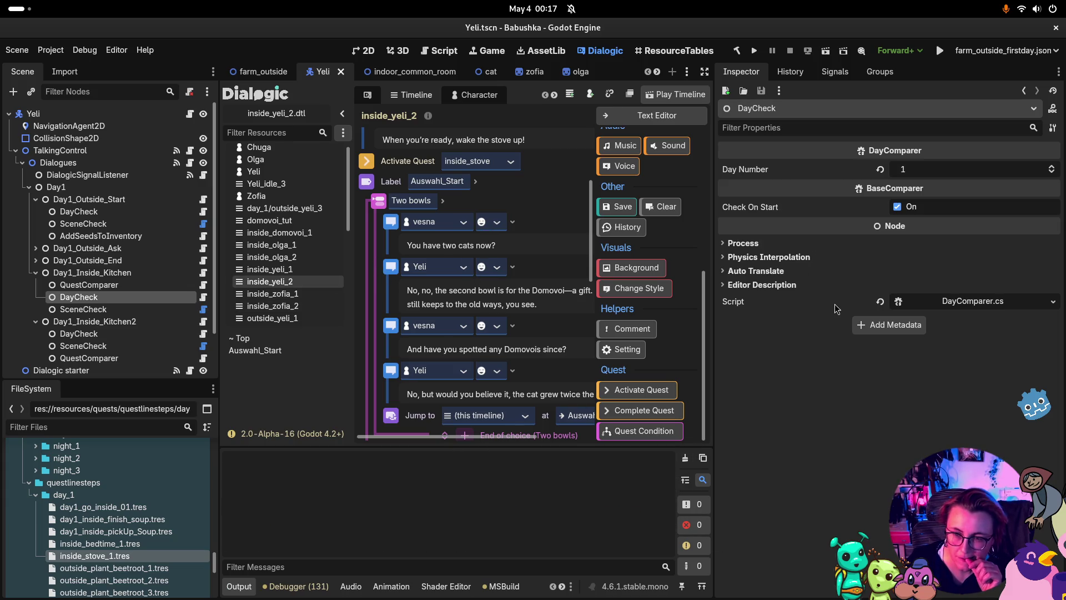
left_click(104, 310)
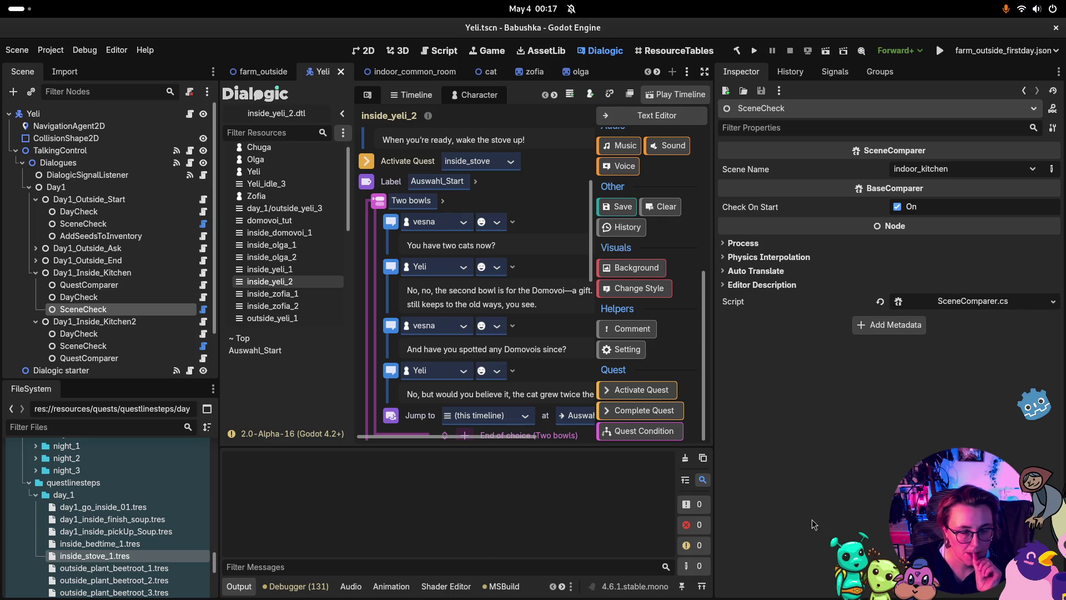
left_click(305, 588)
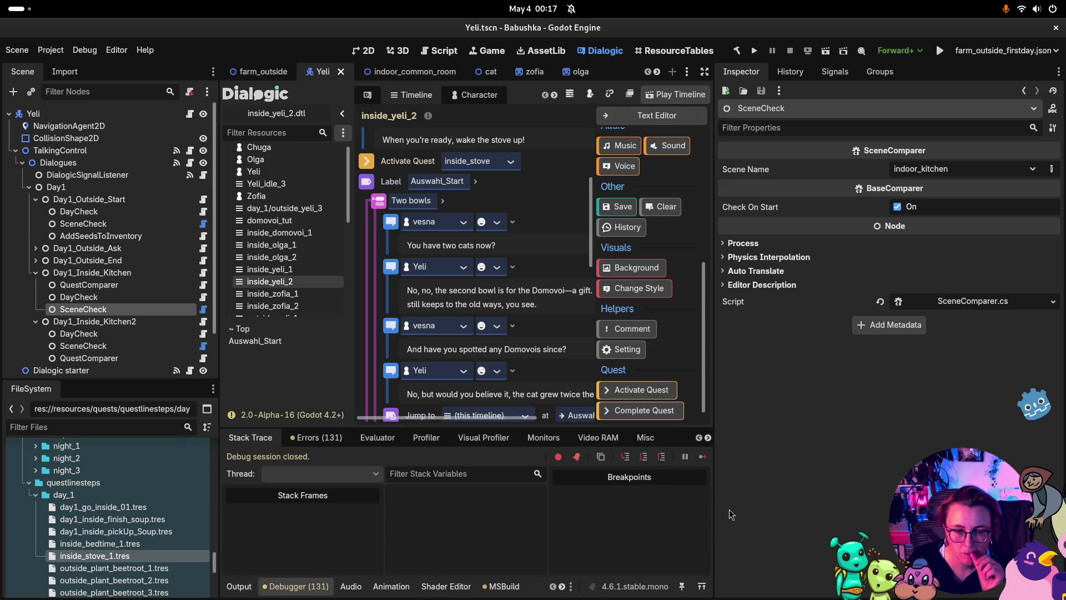
Scroll through the 131 logged errors in the Debugger's Errors tab
left_click(316, 439)
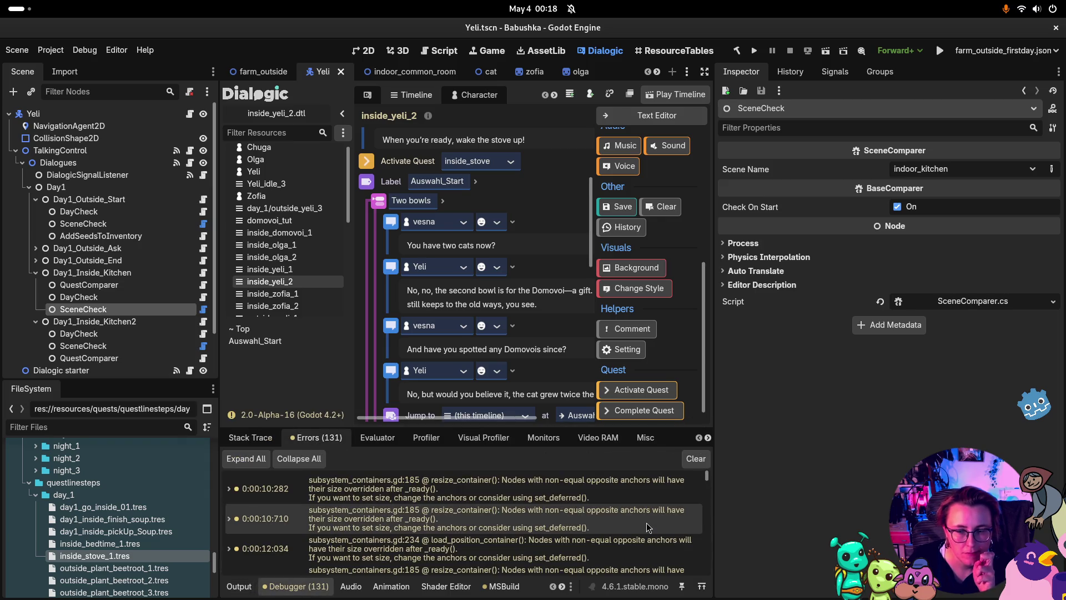
scroll(639, 524, "down", 3)
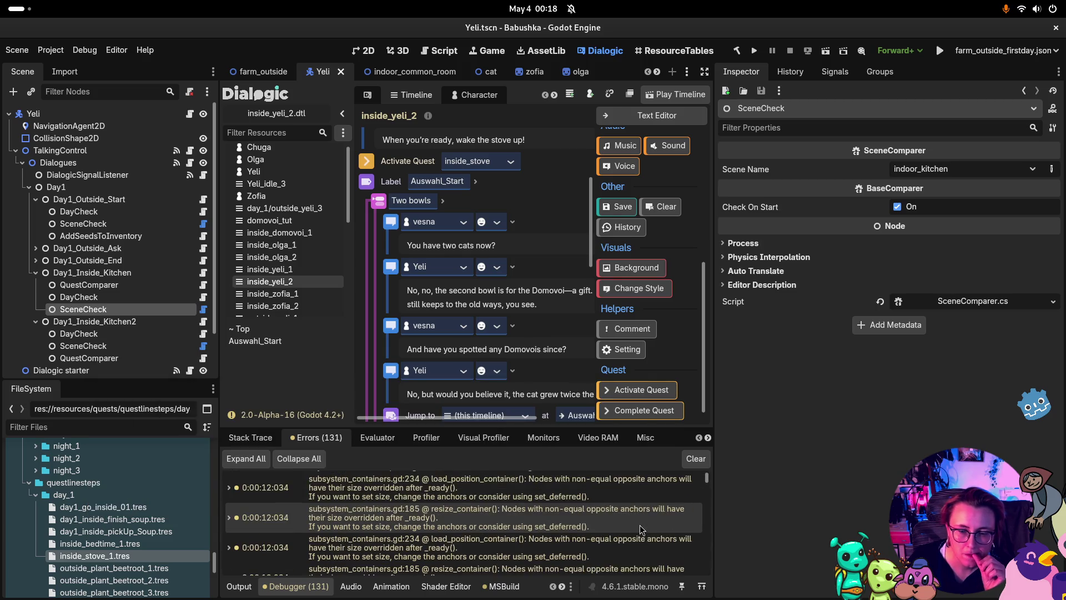
scroll(640, 522, "down", 3)
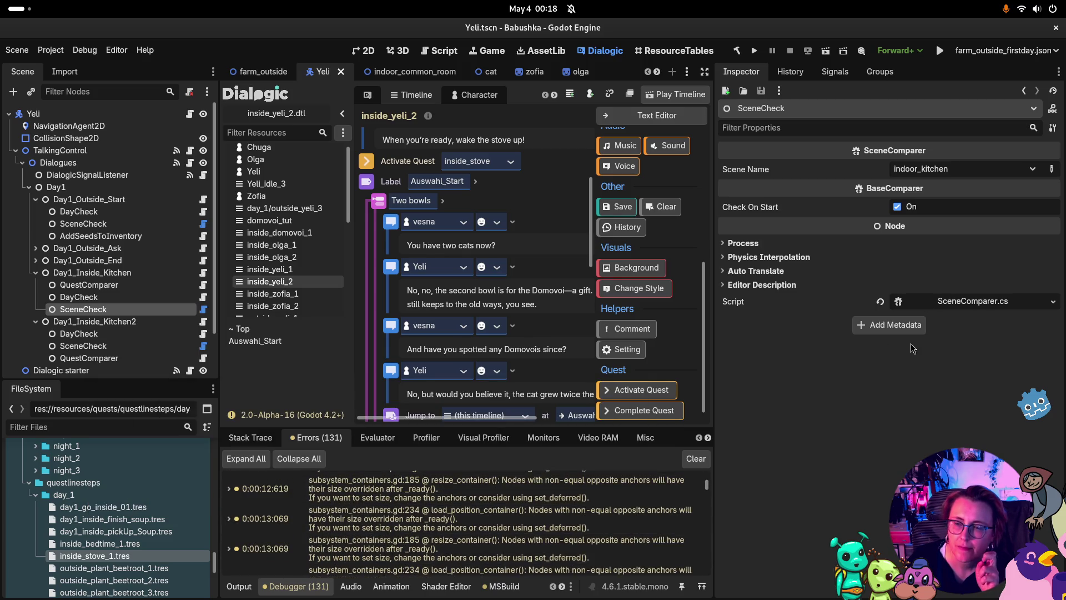
Check Day1_Inside_Kitchen2's day and scene conditions, then bring Rider to the front
left_click(103, 335)
left_click(103, 346)
left_click(114, 322)
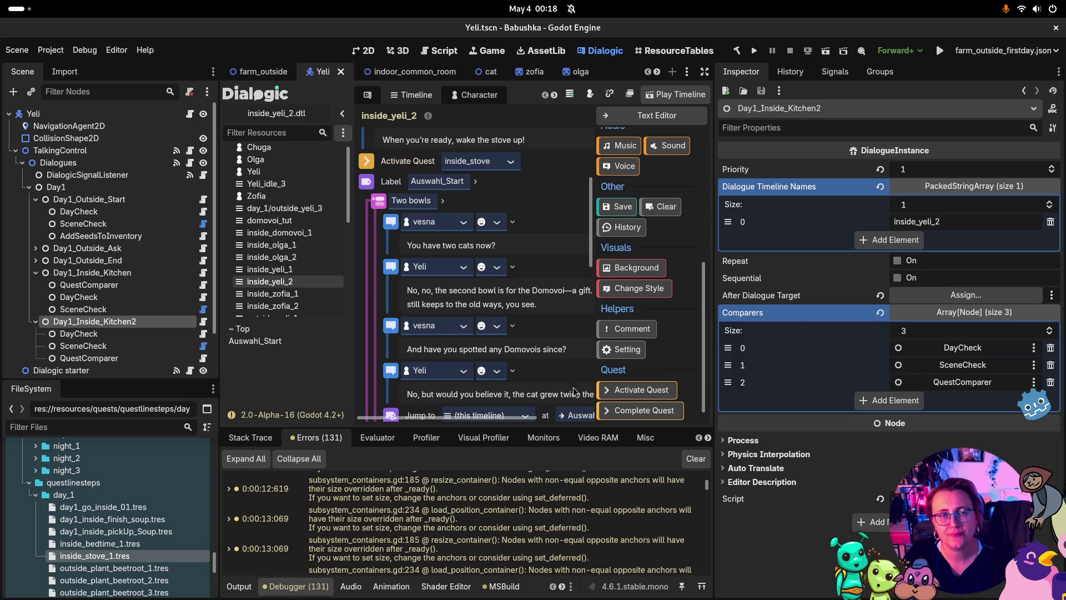
key("super")
left_click(600, 150)
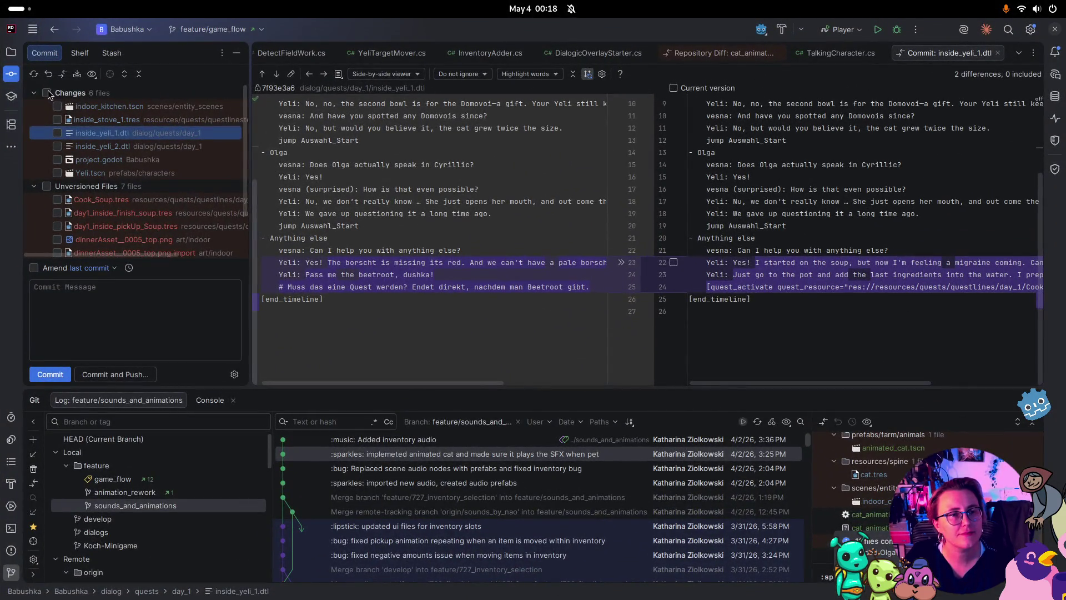
Commit all changed and unversioned files with the message 'WIP indoor quests setup for yeli'
left_click(46, 92)
left_click(46, 186)
scroll(115, 226, "down", 2)
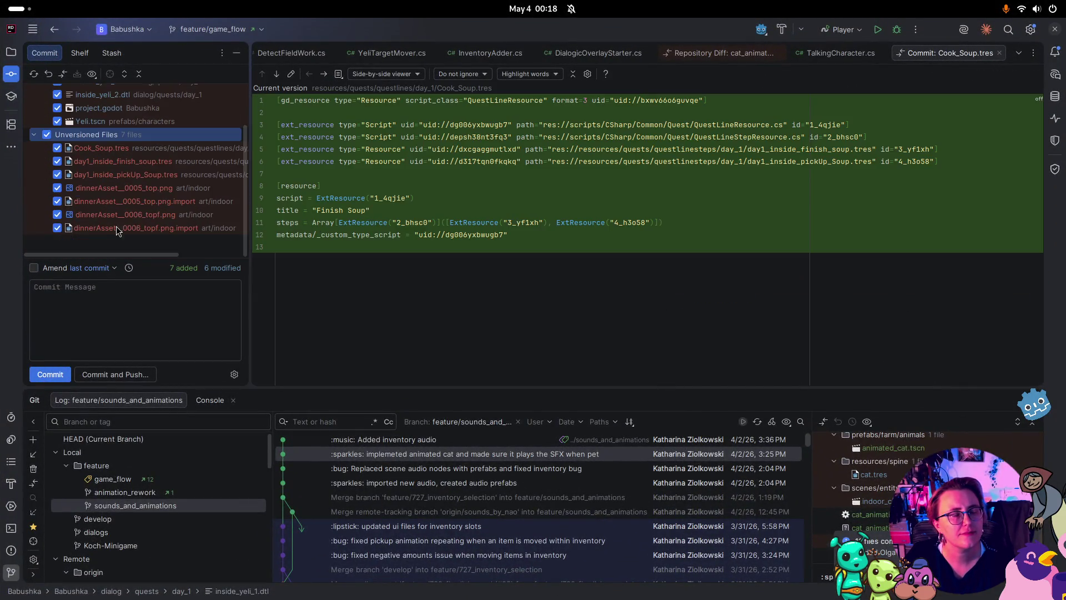
left_click(143, 317)
type("Fixed")
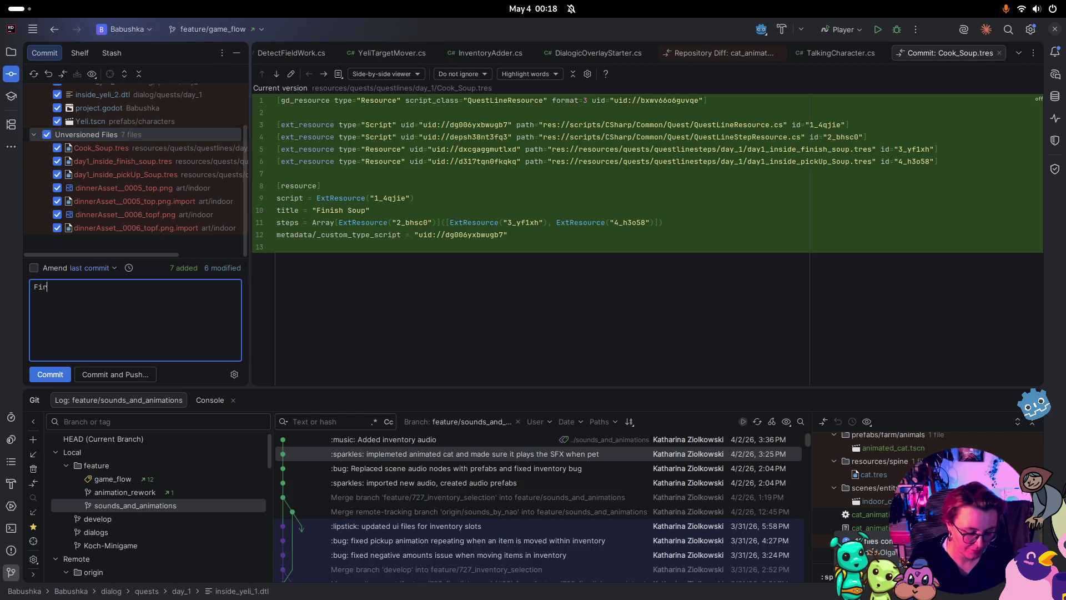
key("BackSpace")
key("BackSpace")
key("BackSpace")
type("QIP")
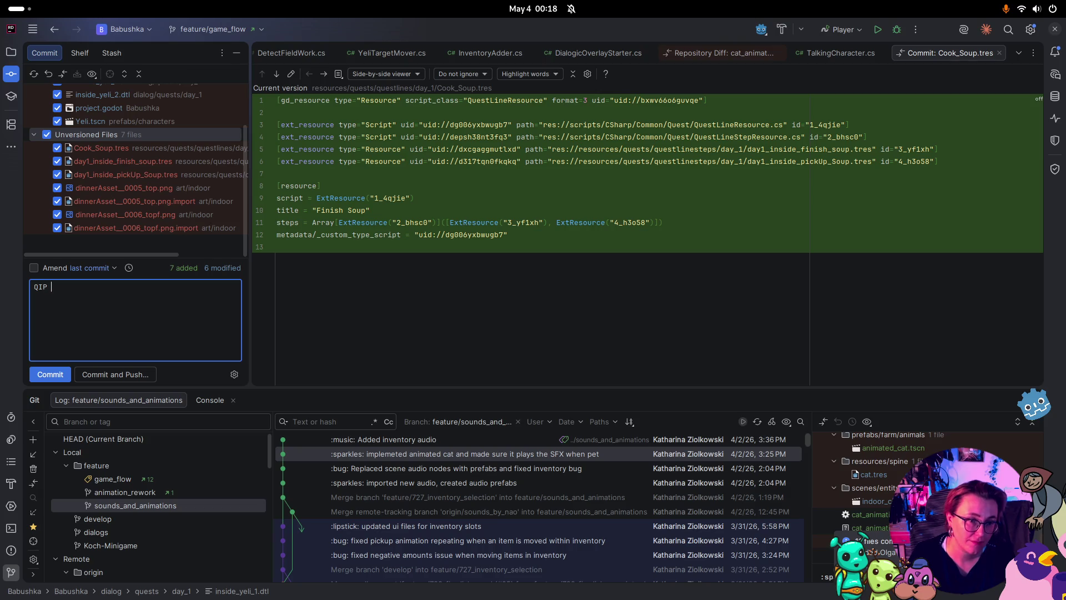
key("BackSpace")
type("WIP ")
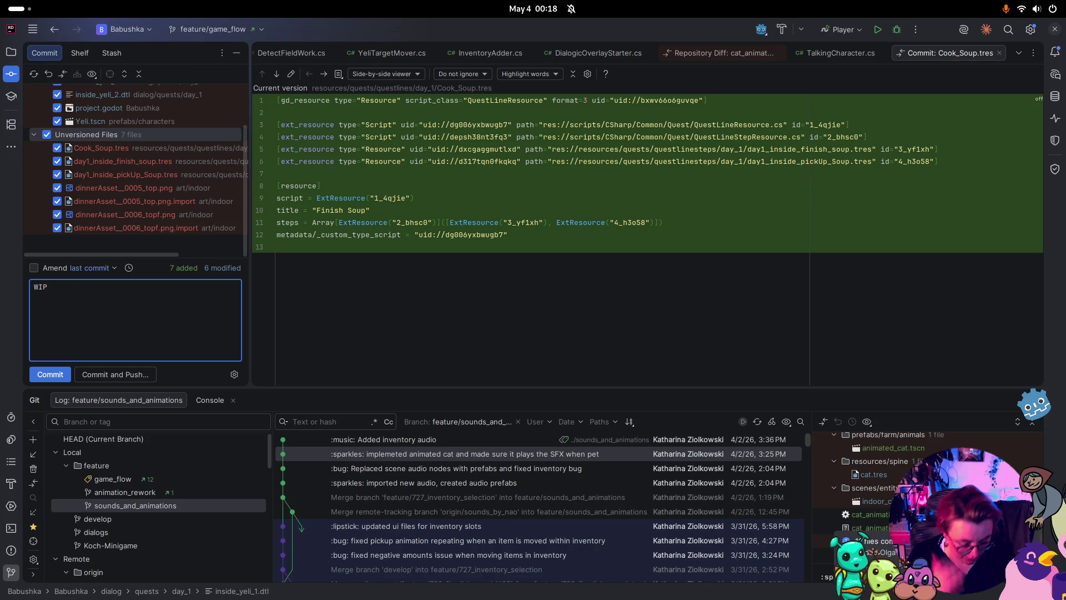
type("indoor q")
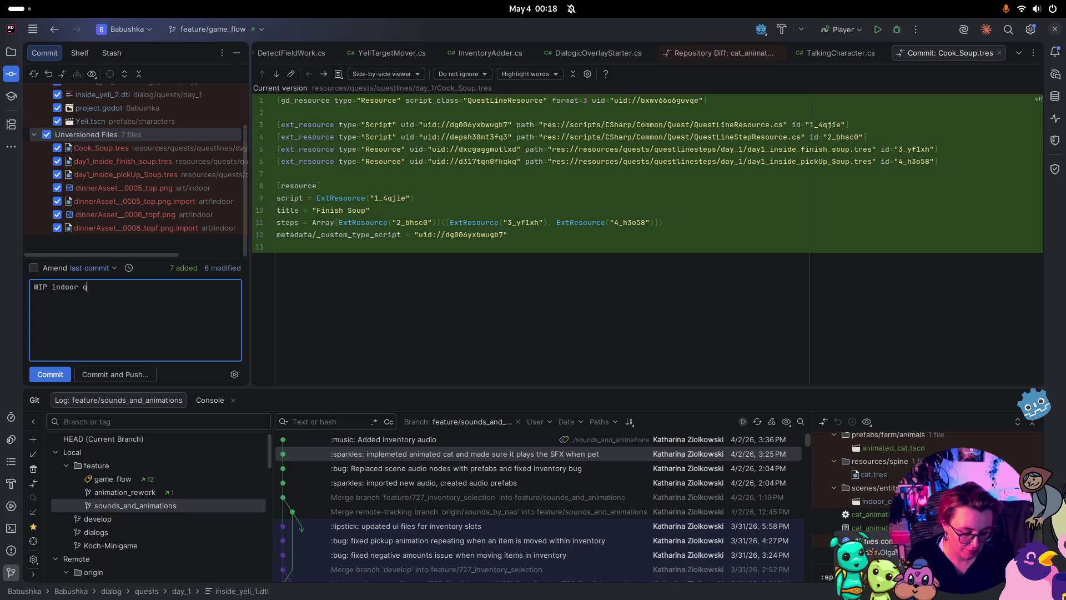
type("uests setup ")
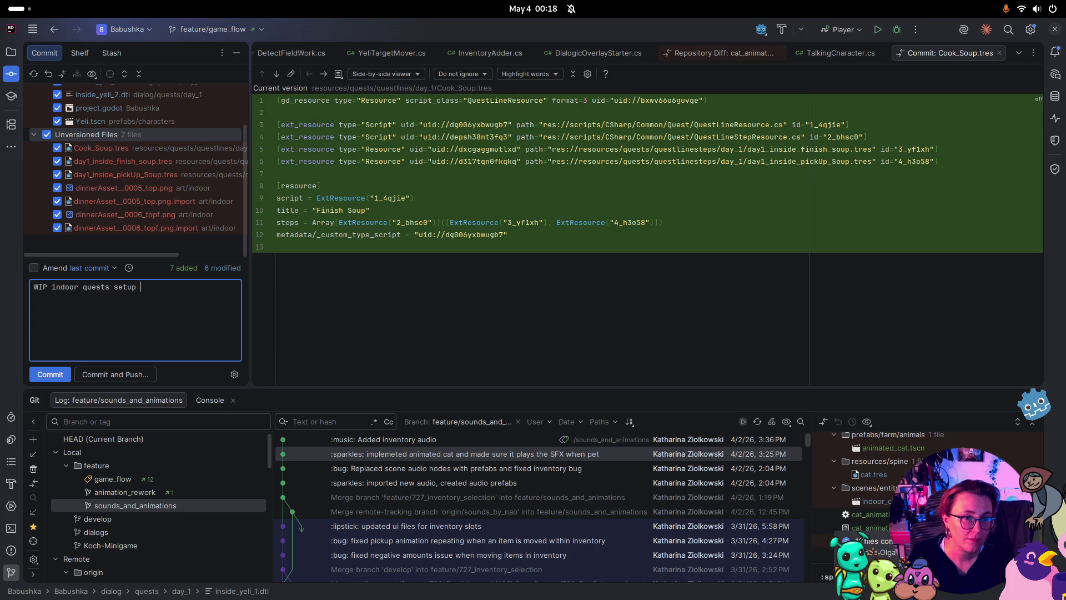
type("for yeli")
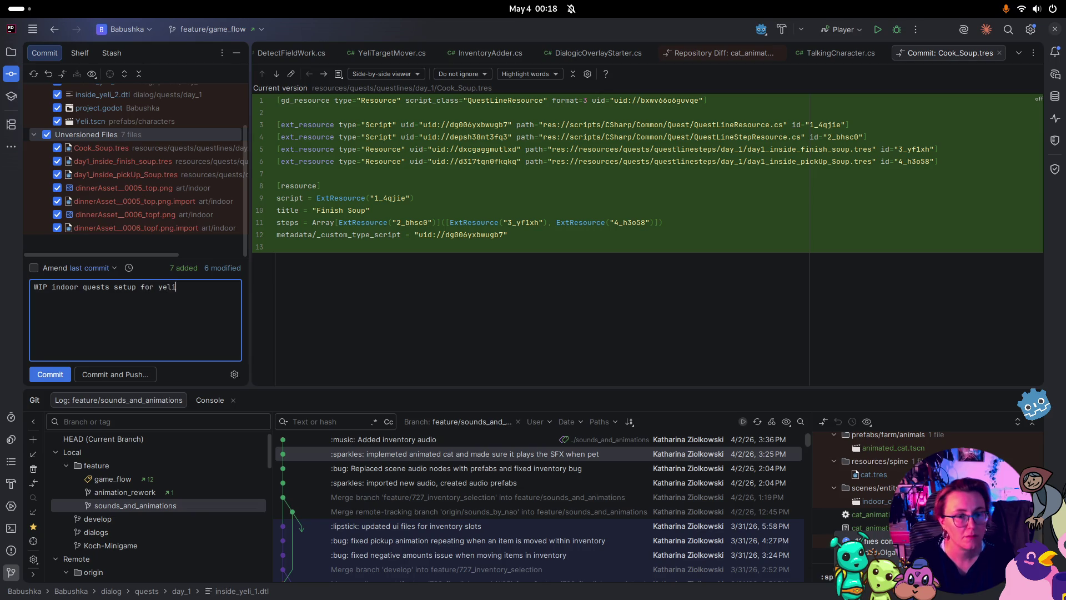
left_click(62, 375)
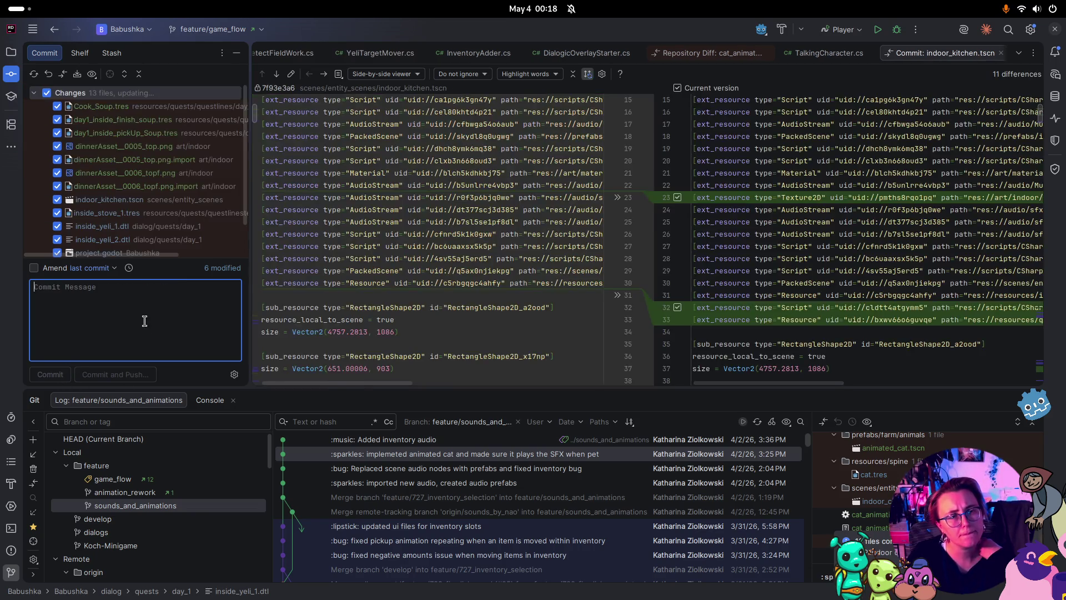
key("super")
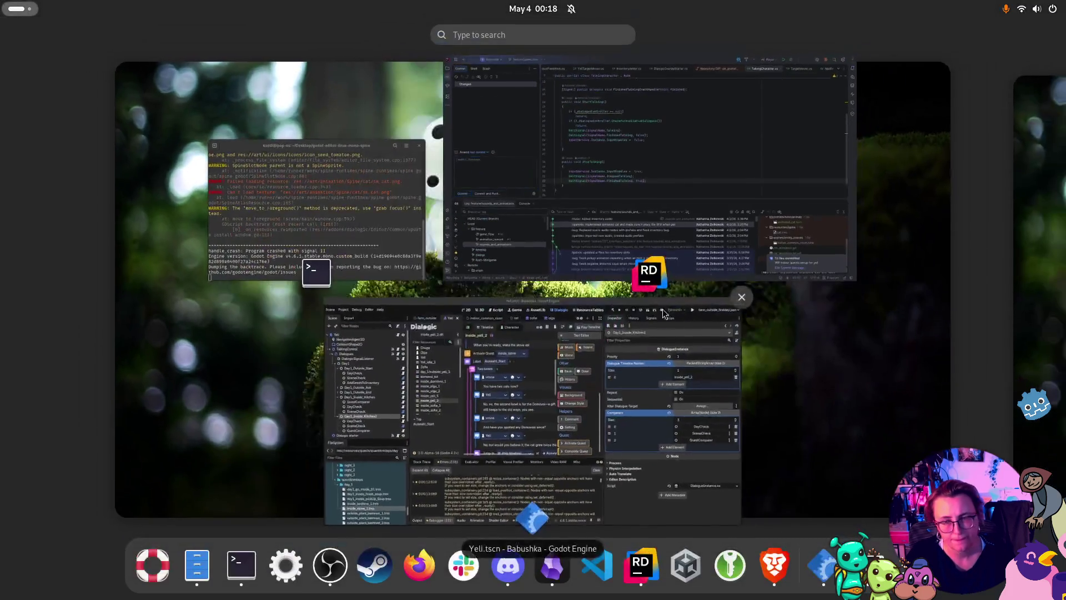
Return to Godot and show Day1_Inside_Kitchen's properties: inside_yeli_1, priority 0, Repeat on
left_click(618, 349)
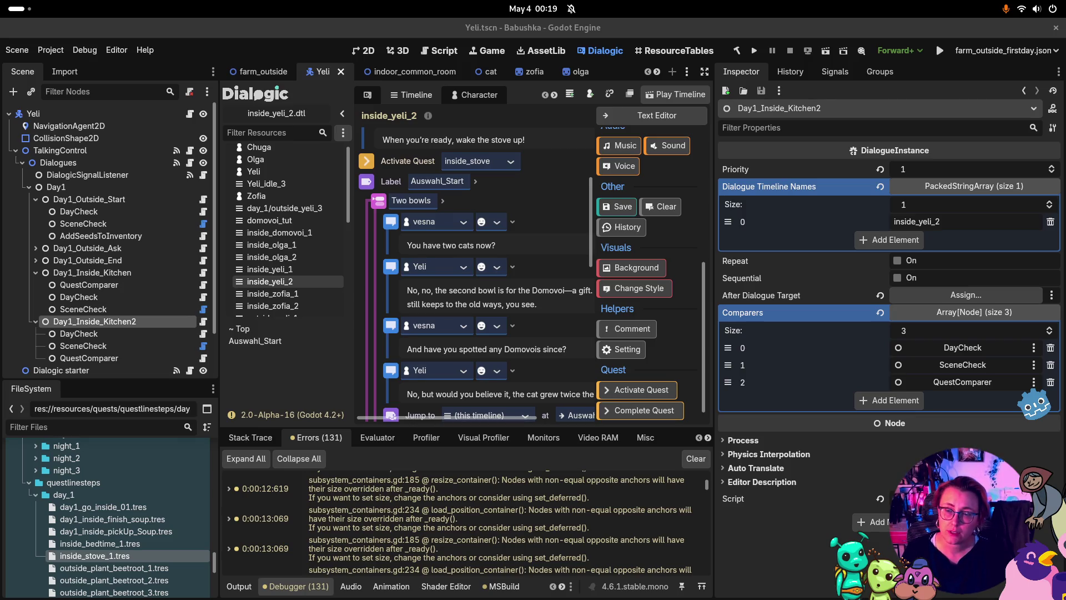
left_click(92, 273)
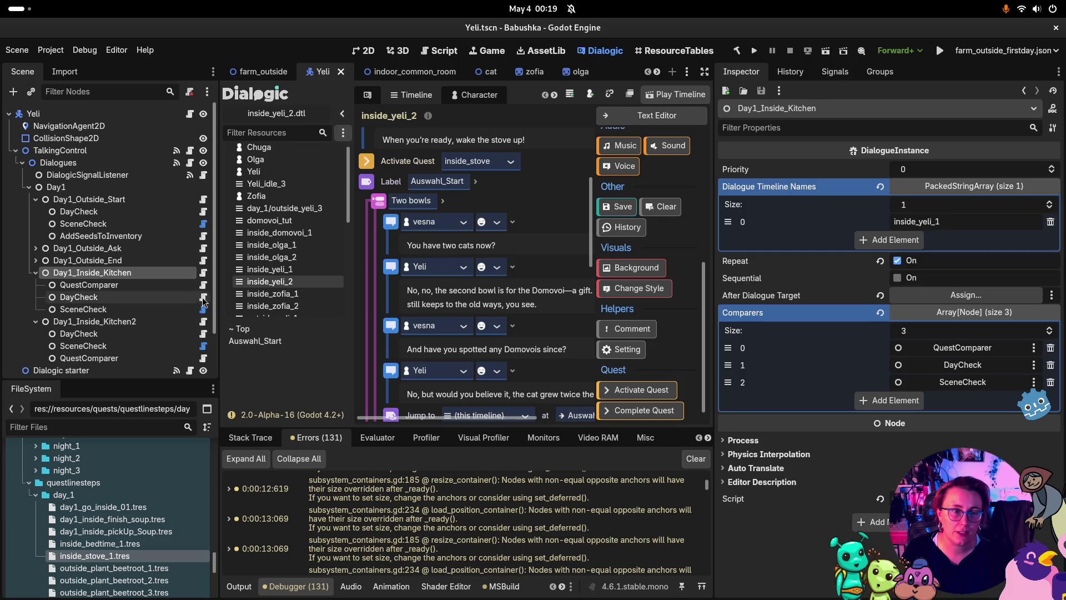
Assign QuestComparer, DayCheck and SceneCheck to Day1_Inside_Kitchen's comparer slots
left_click_drag(88, 285, 943, 349)
left_click_drag(78, 297, 944, 372)
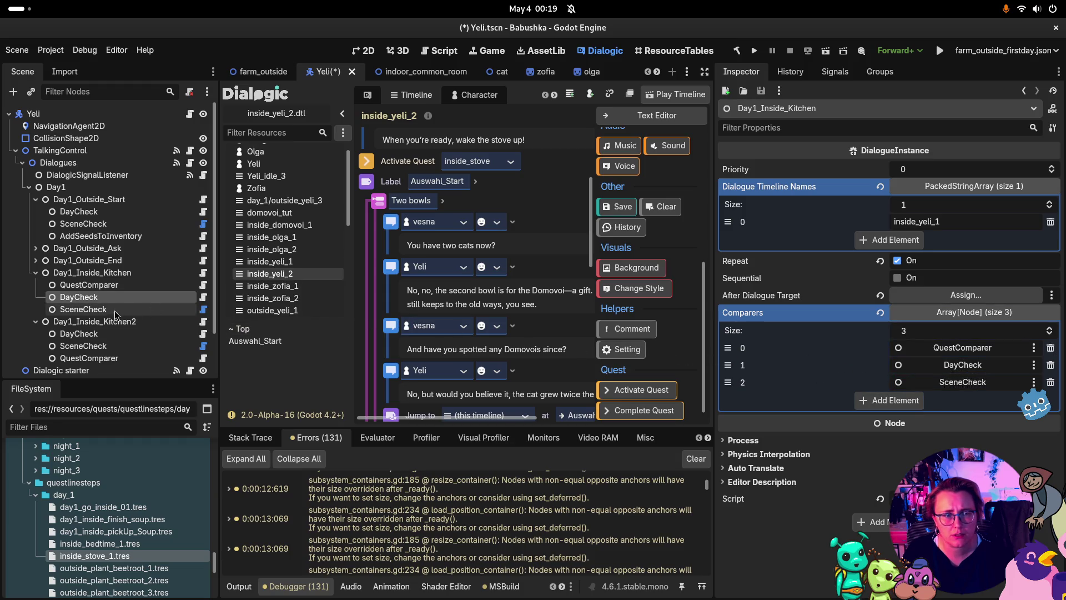
mouse_move(84, 309)
left_mouse_down()
mouse_move(895, 417)
mouse_move(966, 395)
mouse_move(960, 383)
left_mouse_up()
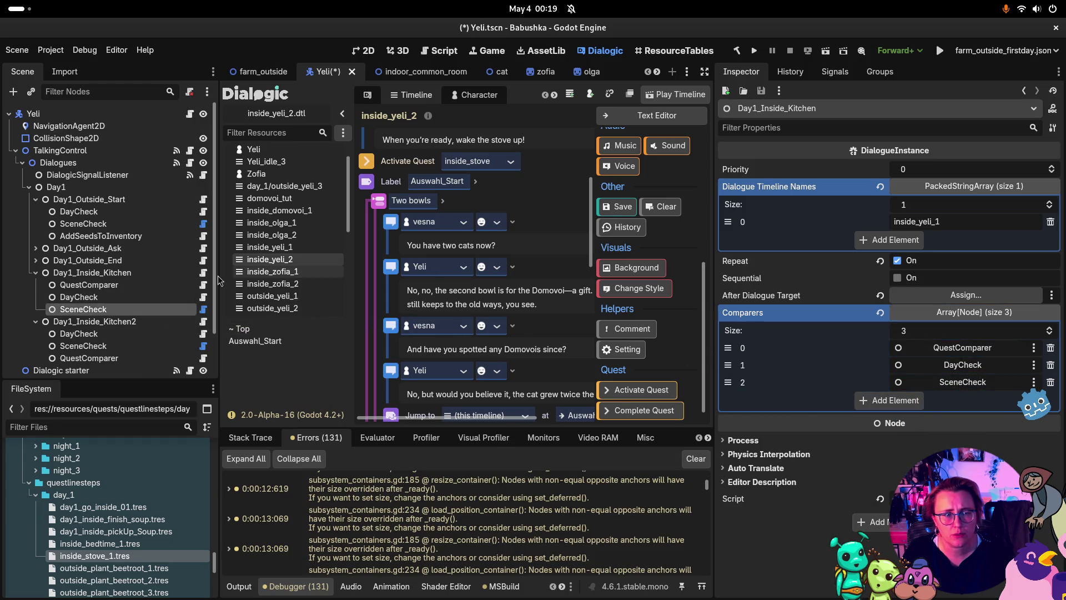
Give Day1_Inside_Kitchen2 its own DayCheck, SceneCheck and QuestComparer, then save the Yeli scene
left_click(95, 321)
mouse_move(78, 334)
left_mouse_down()
mouse_move(877, 305)
mouse_move(944, 347)
left_mouse_up()
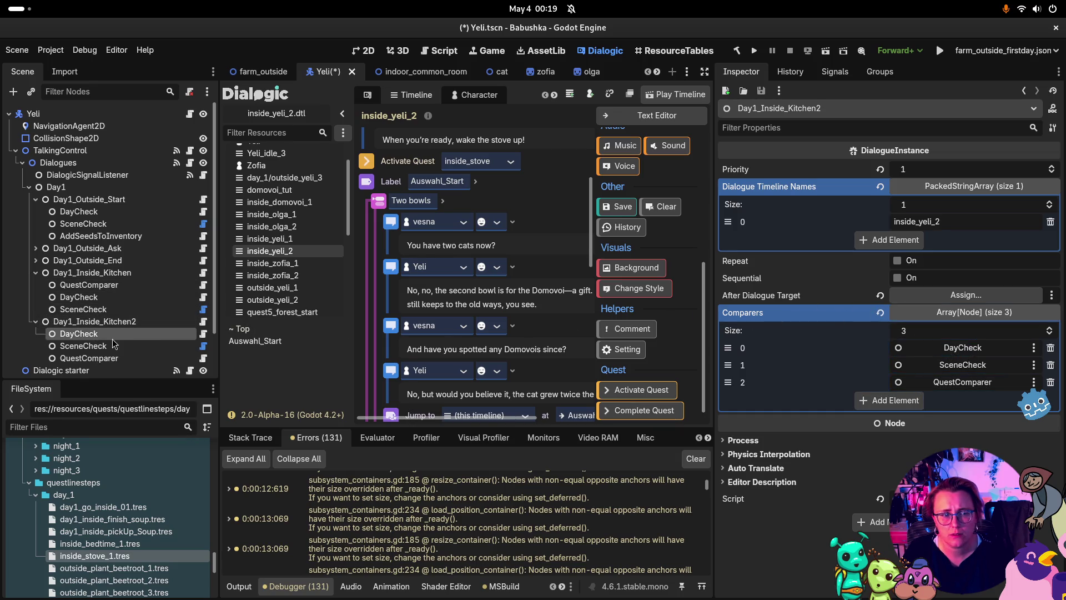
left_click_drag(83, 346, 969, 366)
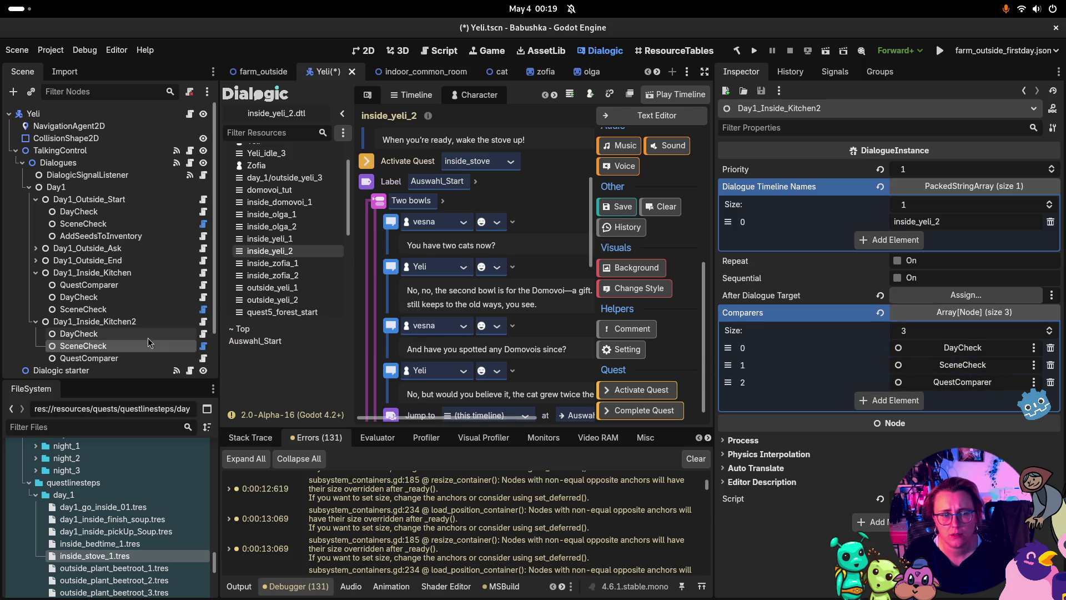
left_click_drag(104, 361, 997, 390)
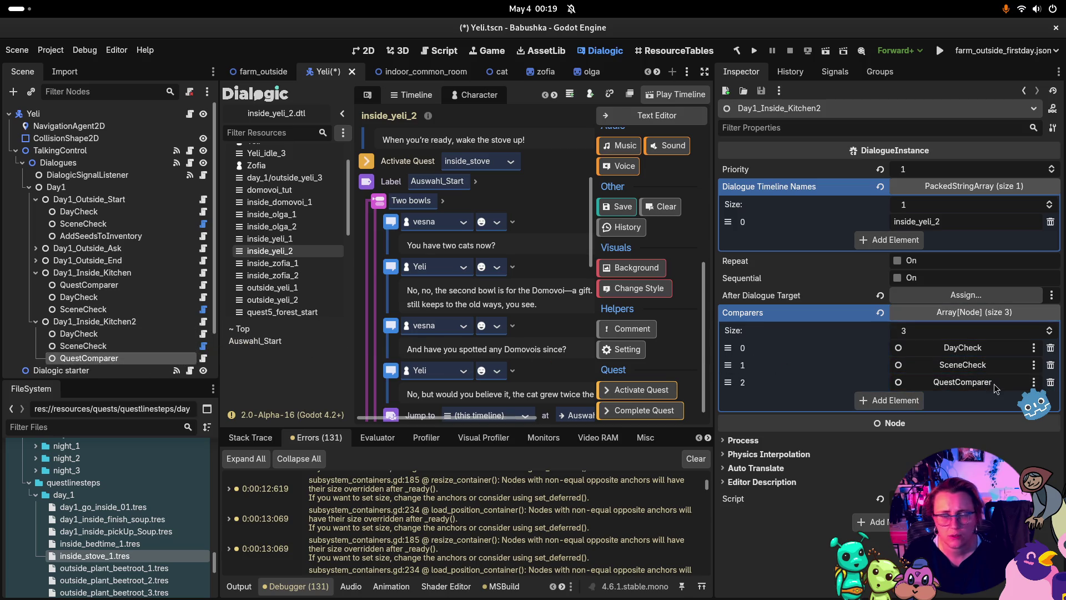
key("ctrl+s")
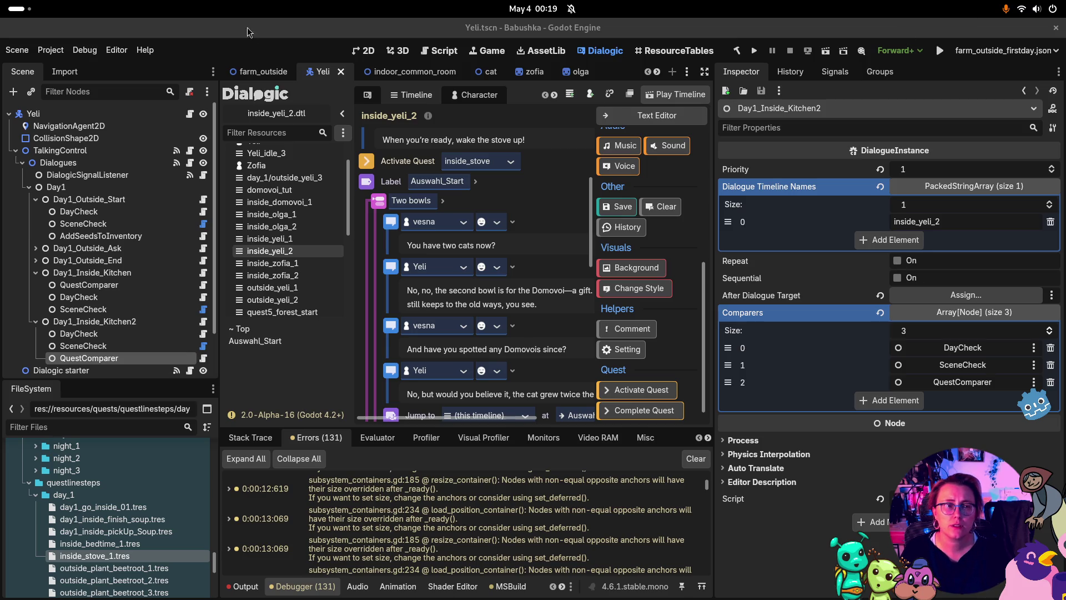
left_click(17, 50)
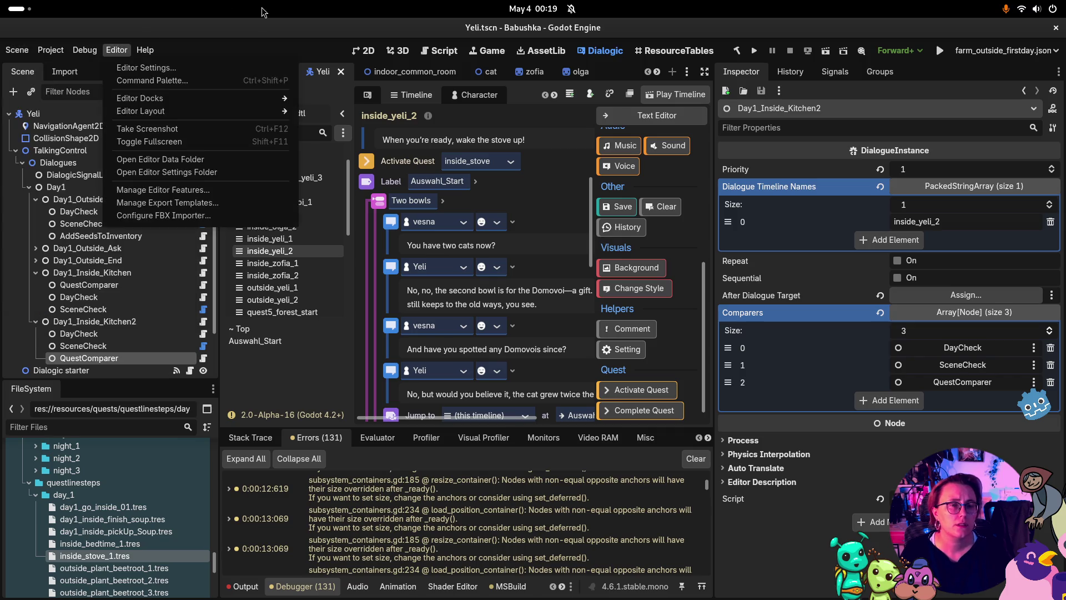
In Rider, review the Yeli.tscn changes in a side-by-side diff
left_click(267, 139)
key("super")
left_click(647, 167)
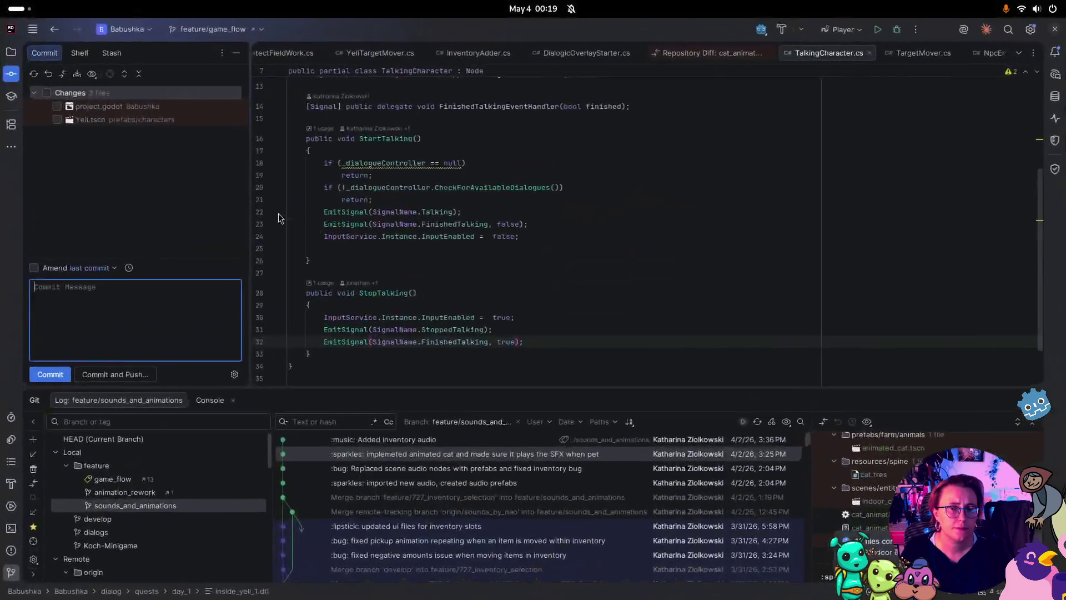
left_click(115, 120)
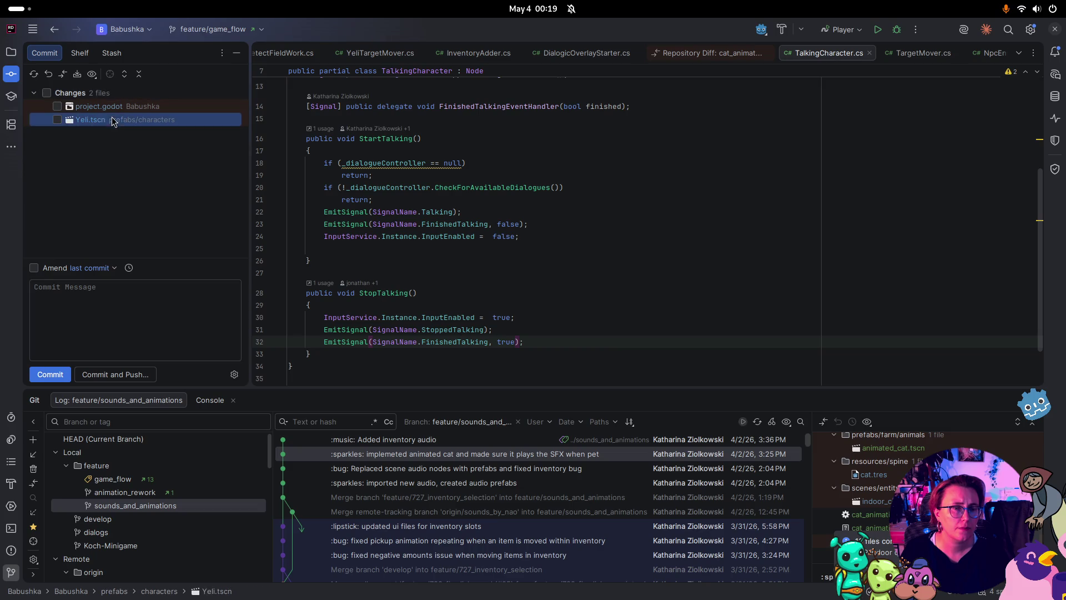
double_click(117, 121)
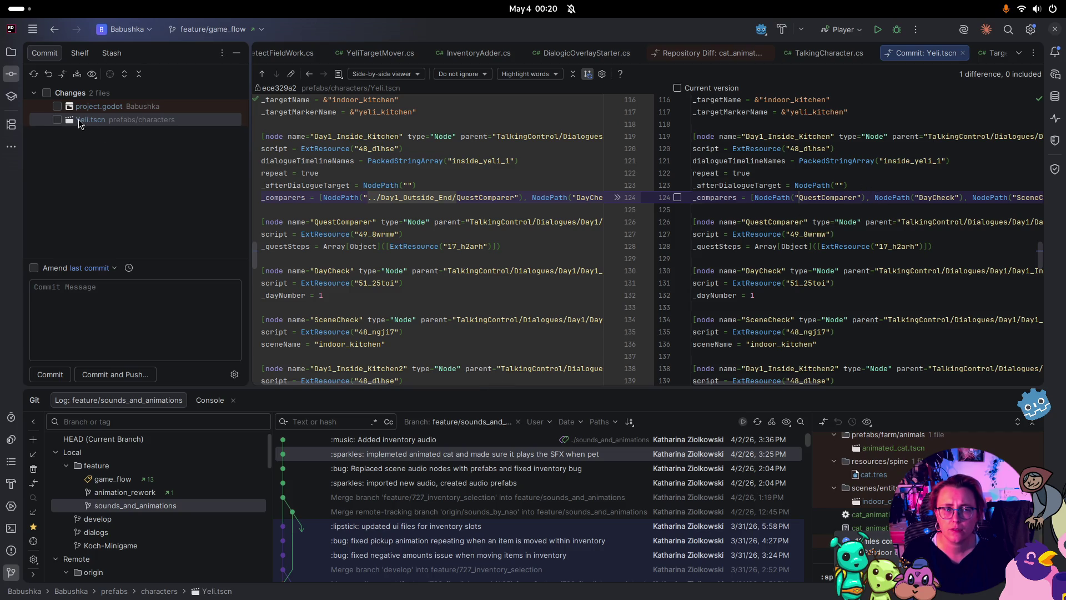
Amend the 'WIP indoor quests setup for yeli' commit with all changed files
left_click(46, 94)
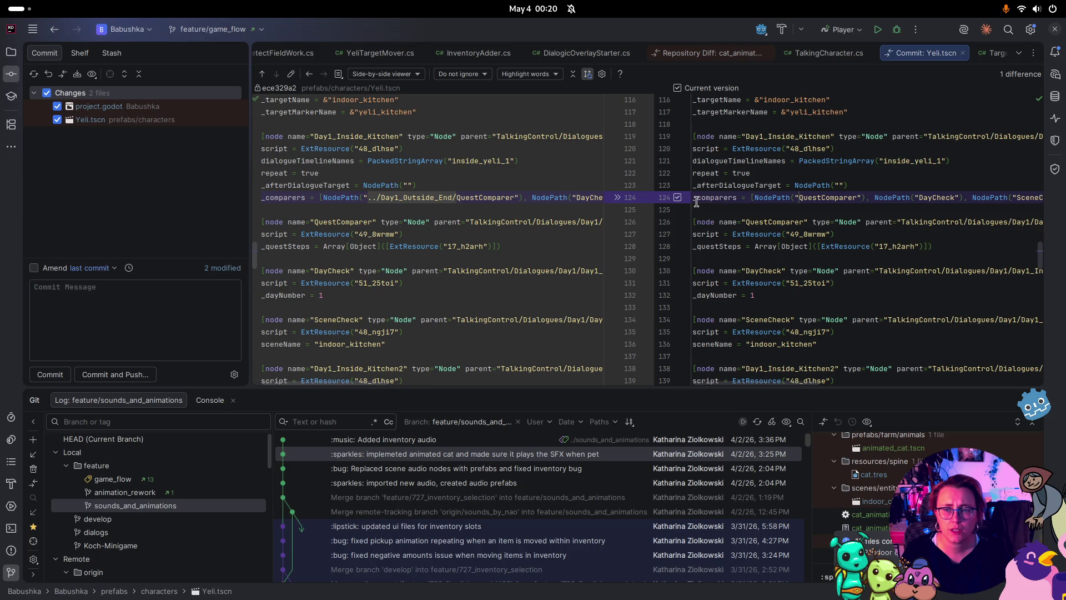
left_click(162, 330)
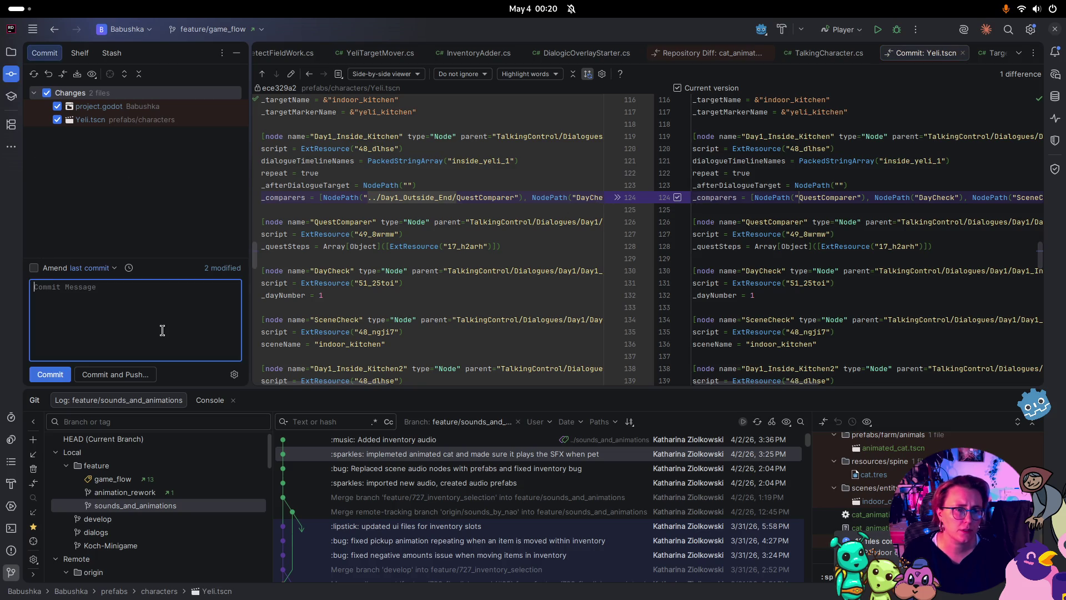
left_click(34, 268)
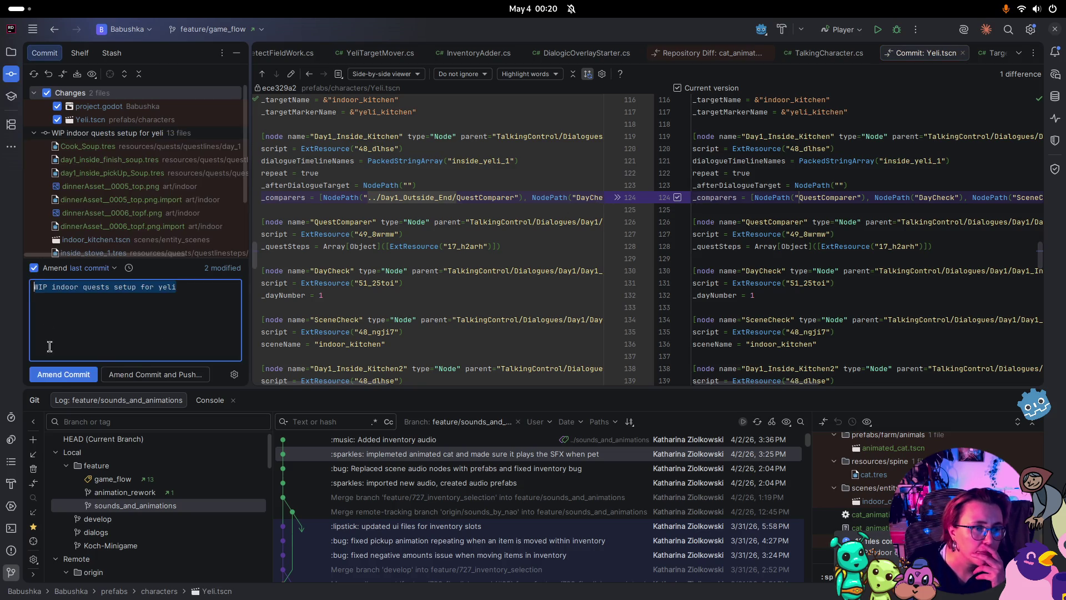
left_click(61, 375)
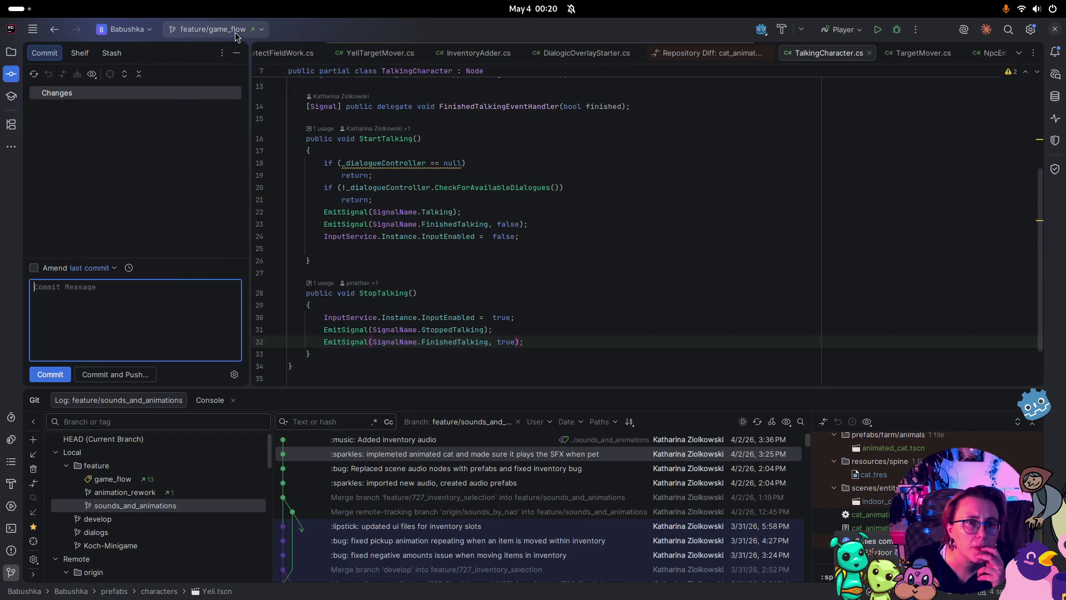
Push the feature/game_flow branch commits to origin
left_click(214, 29)
left_click(216, 102)
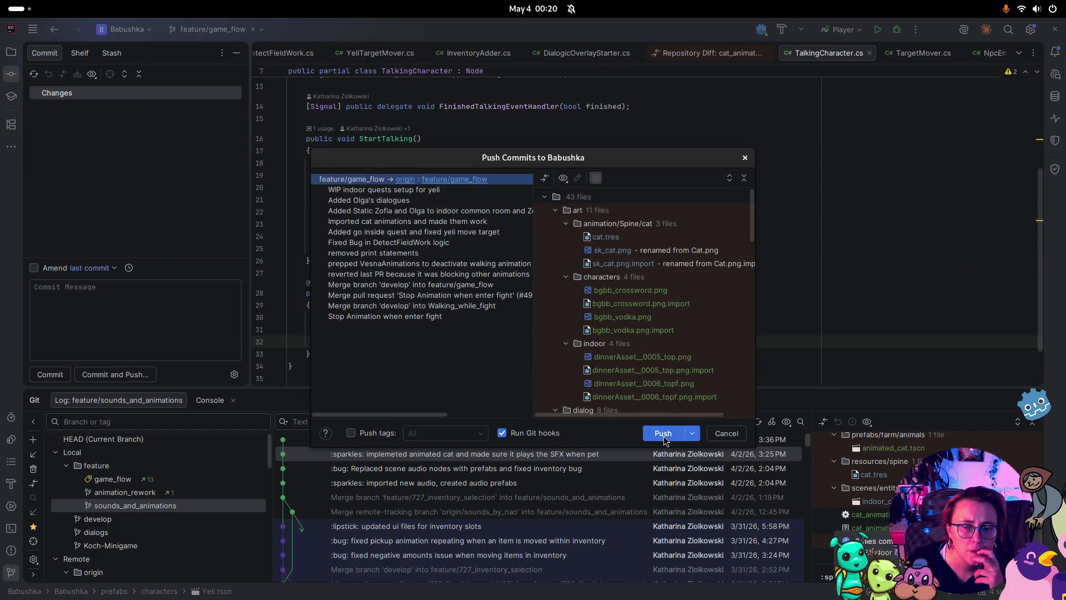
left_click(655, 430)
key("super")
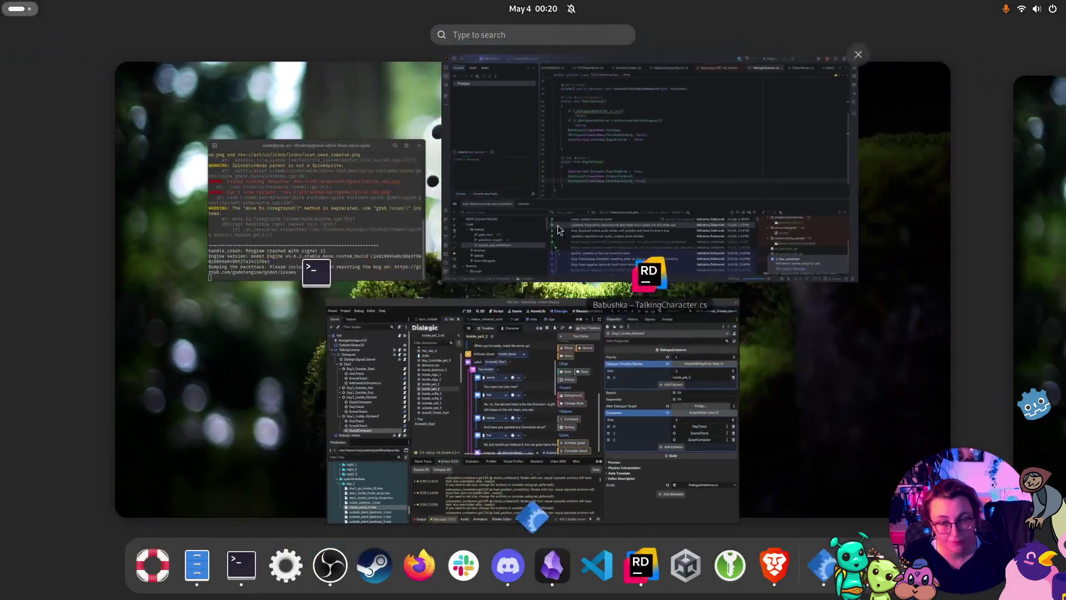
Back in Godot, start exporting the Linux preset from the export presets
left_click(634, 423)
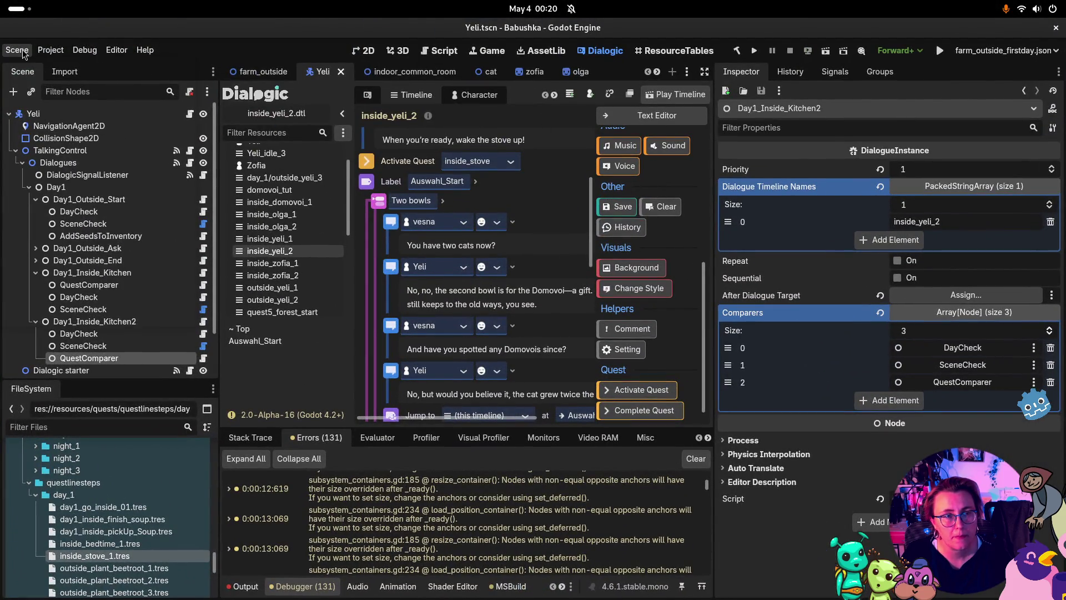
left_click(50, 51)
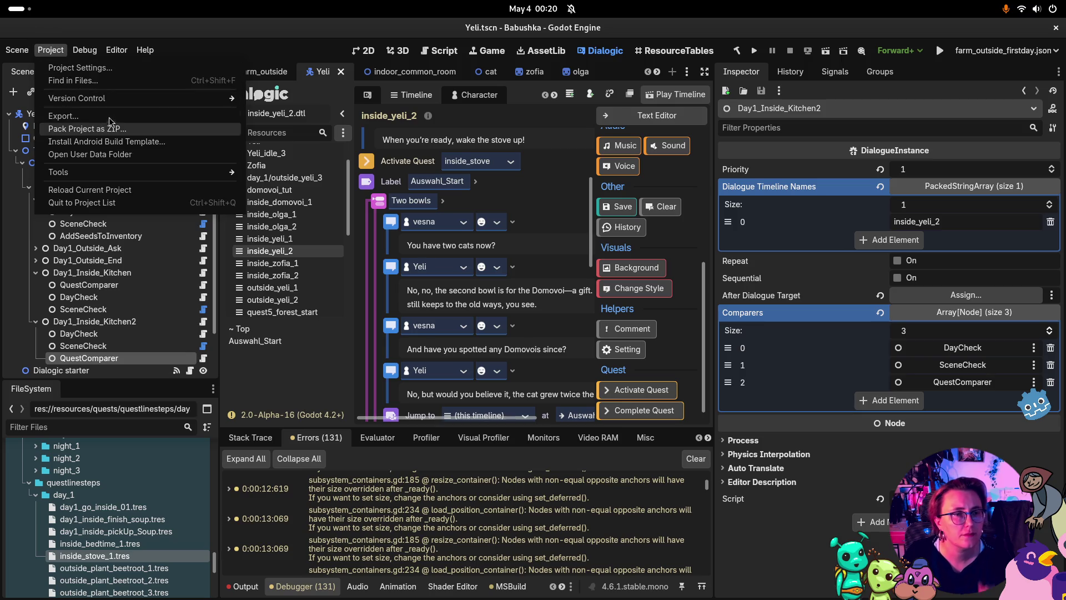
left_click(228, 147)
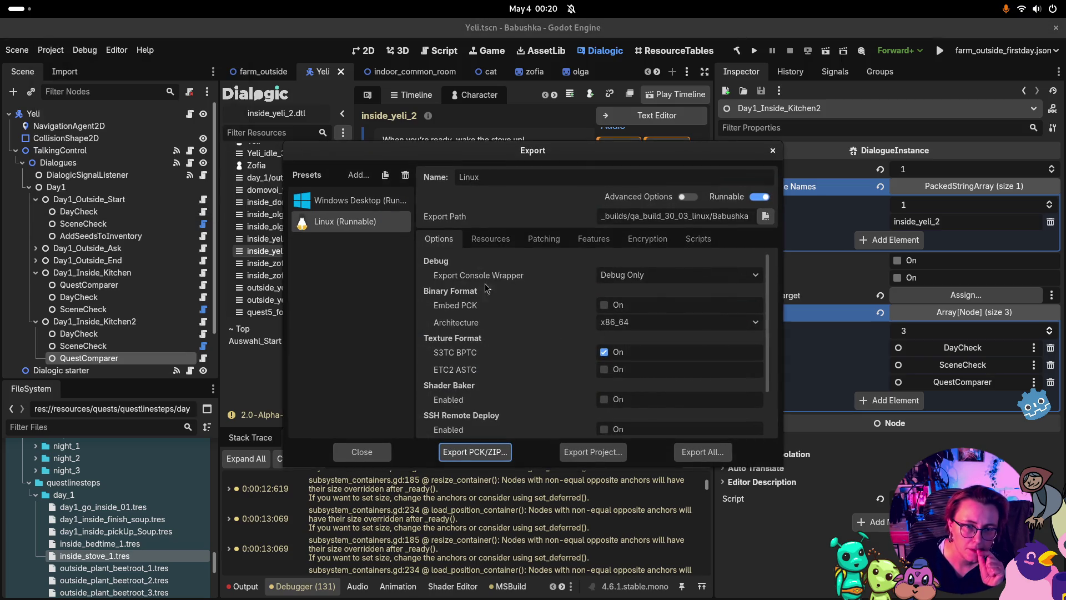
left_click(580, 452)
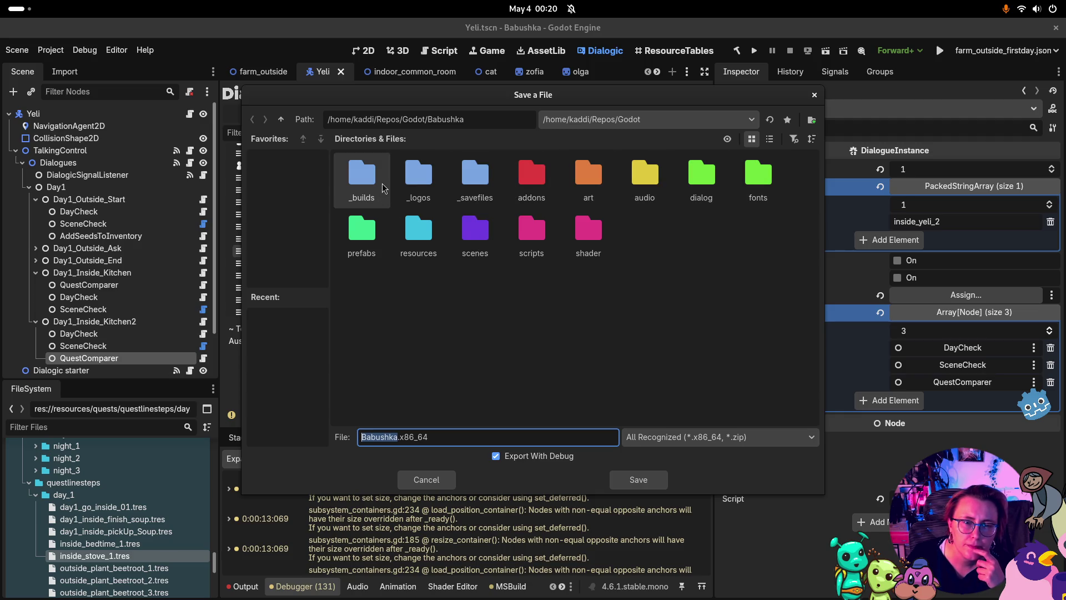
Create a 0_9_a folder inside _builds and save Babushka.x86_64 there
double_click(362, 177)
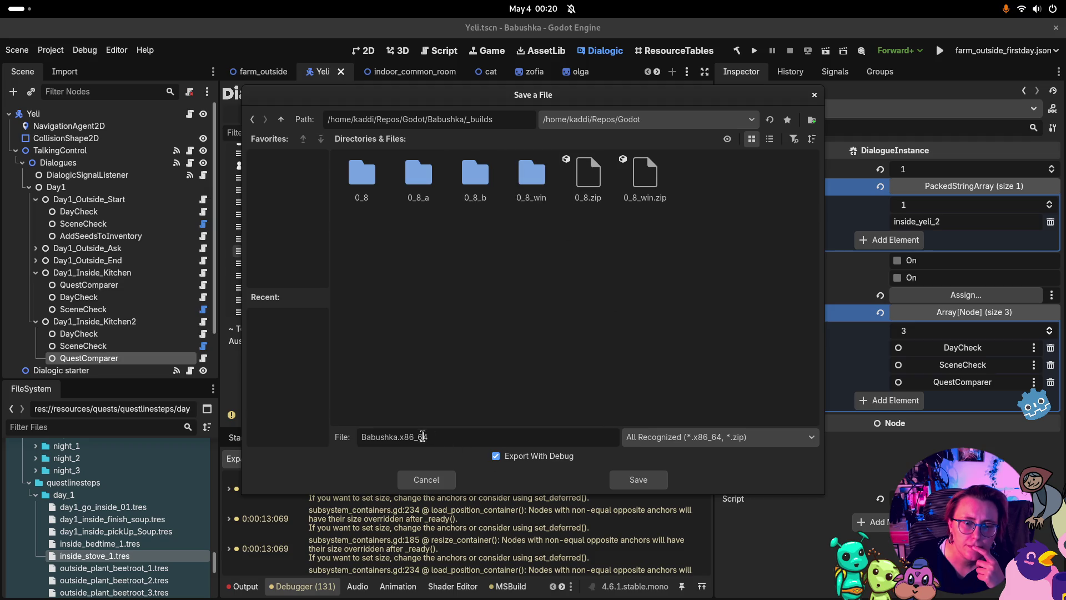
right_click(575, 280)
type("0_9_")
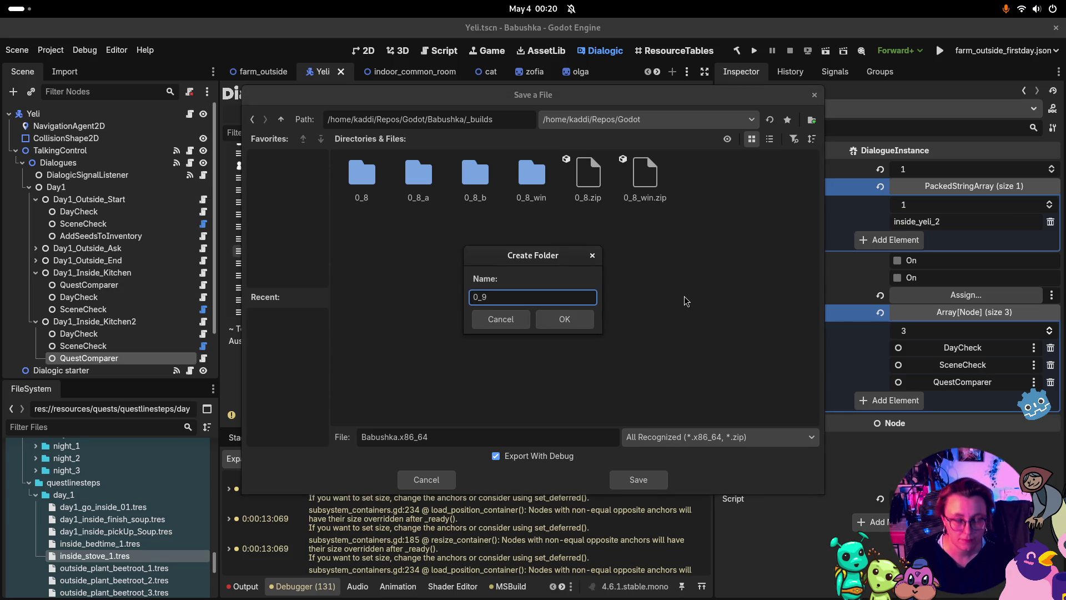
type("a")
left_click(565, 320)
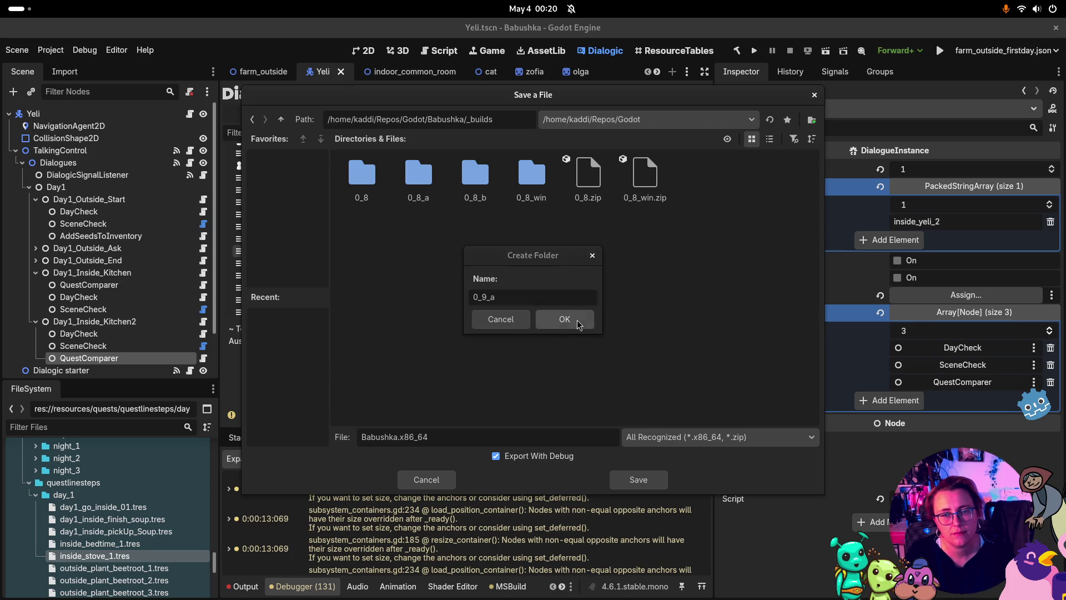
left_click(639, 480)
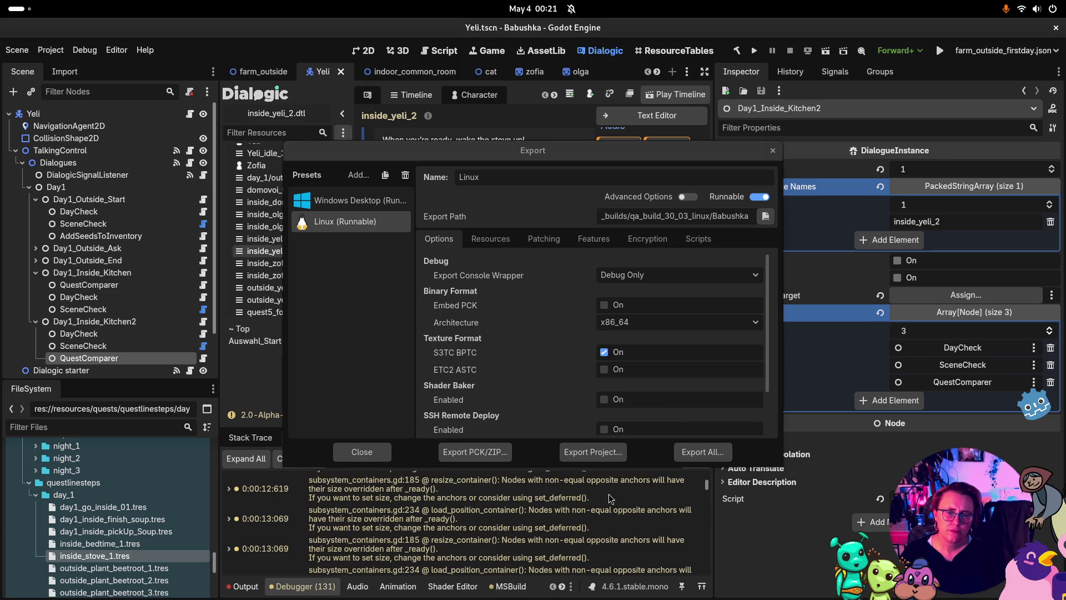
Pick the existing Babushka.x86_64, decline overwriting it, and close the file dialog
left_click(765, 216)
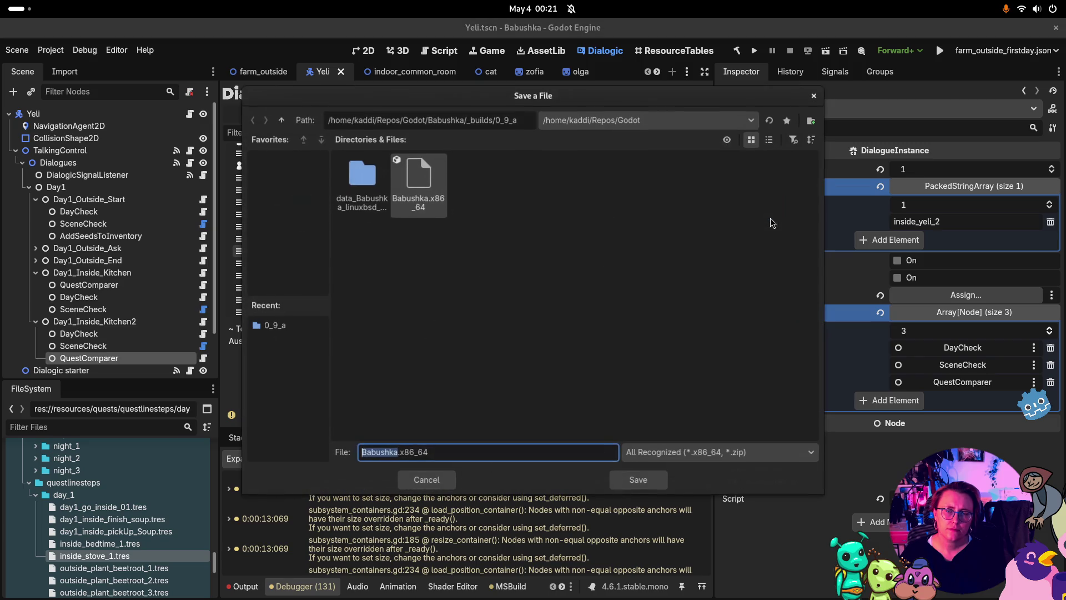
double_click(426, 181)
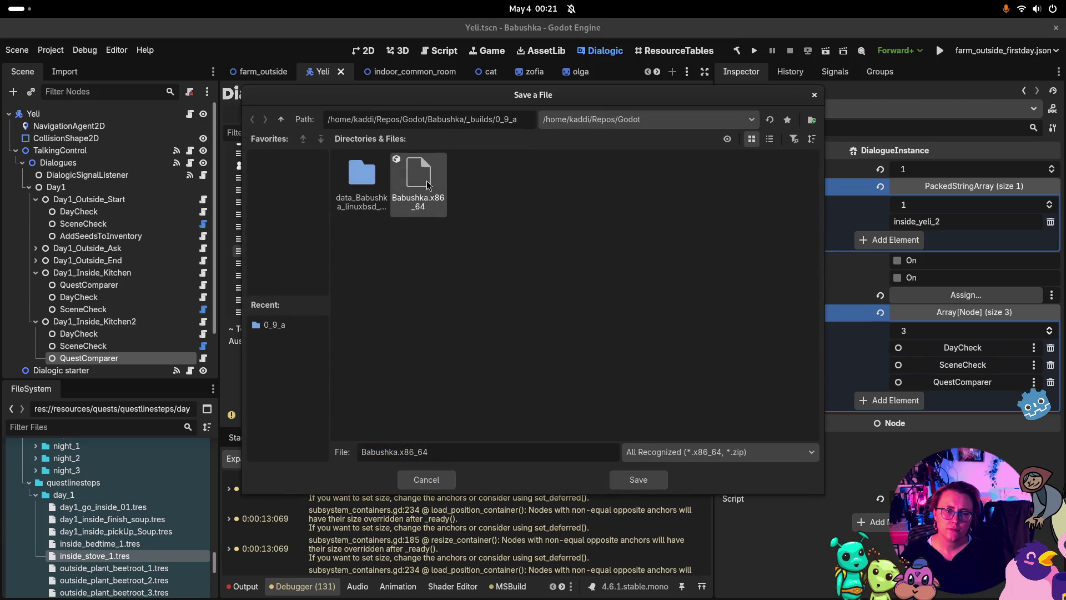
left_click(460, 323)
key("super")
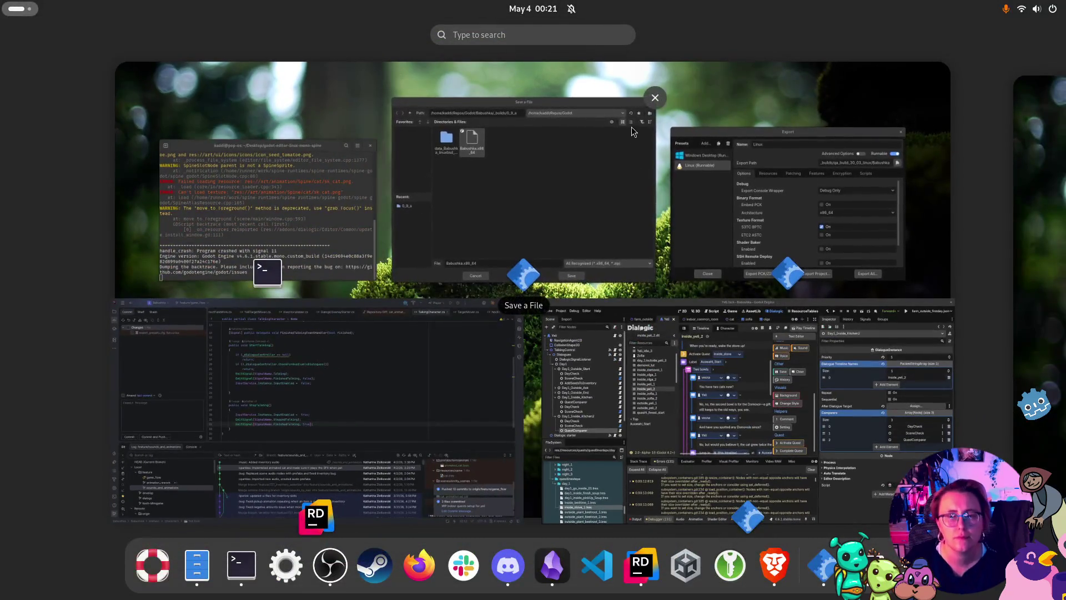
left_click(554, 160)
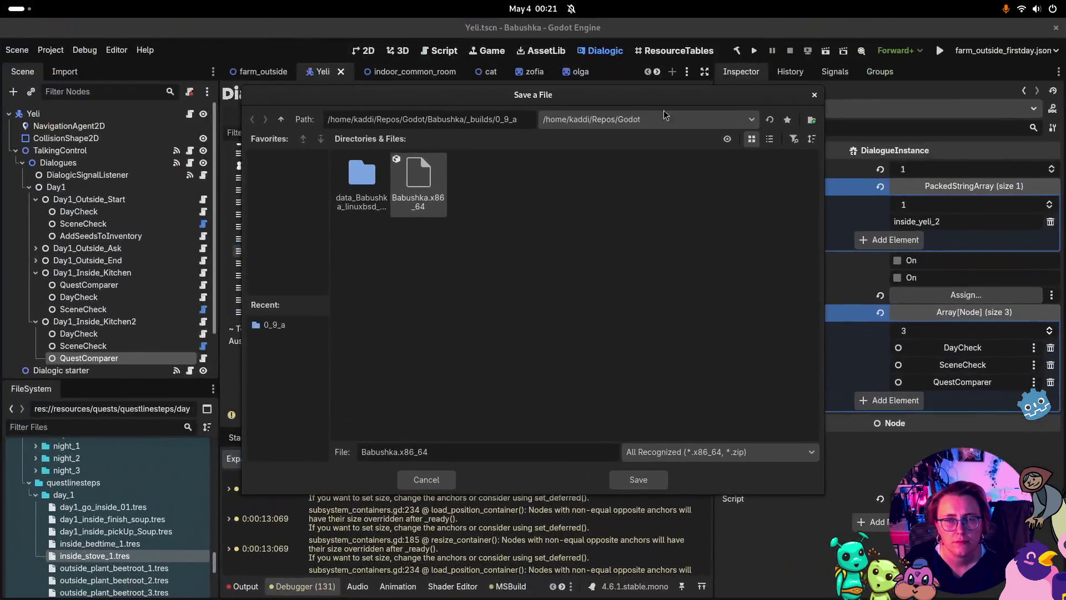
left_click(815, 95)
Close the export dialog and run the game from the Godot editor with F5
key("super")
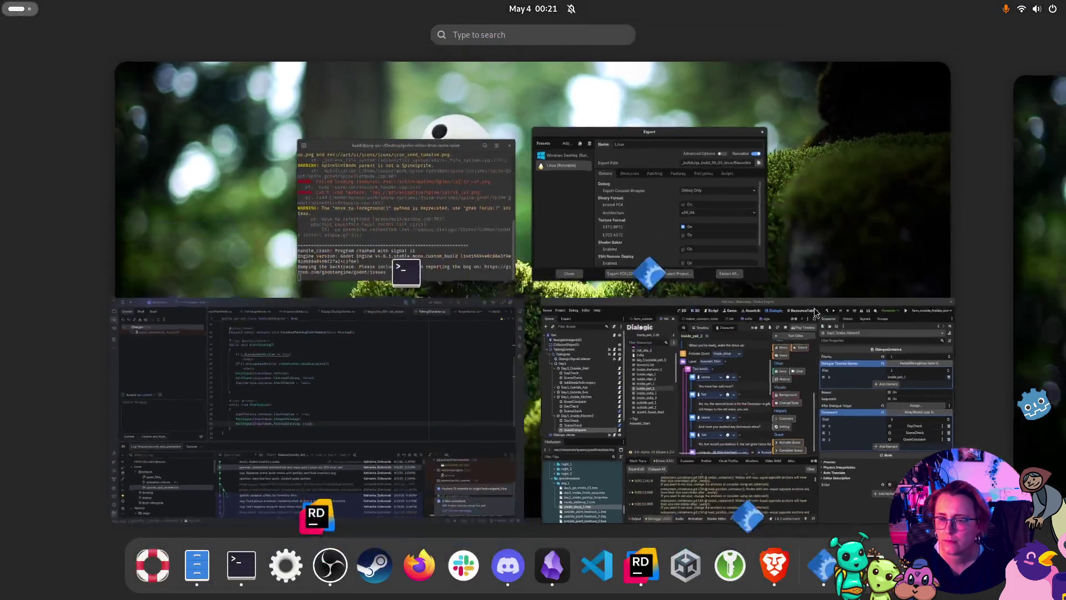
left_click(691, 204)
key("Escape")
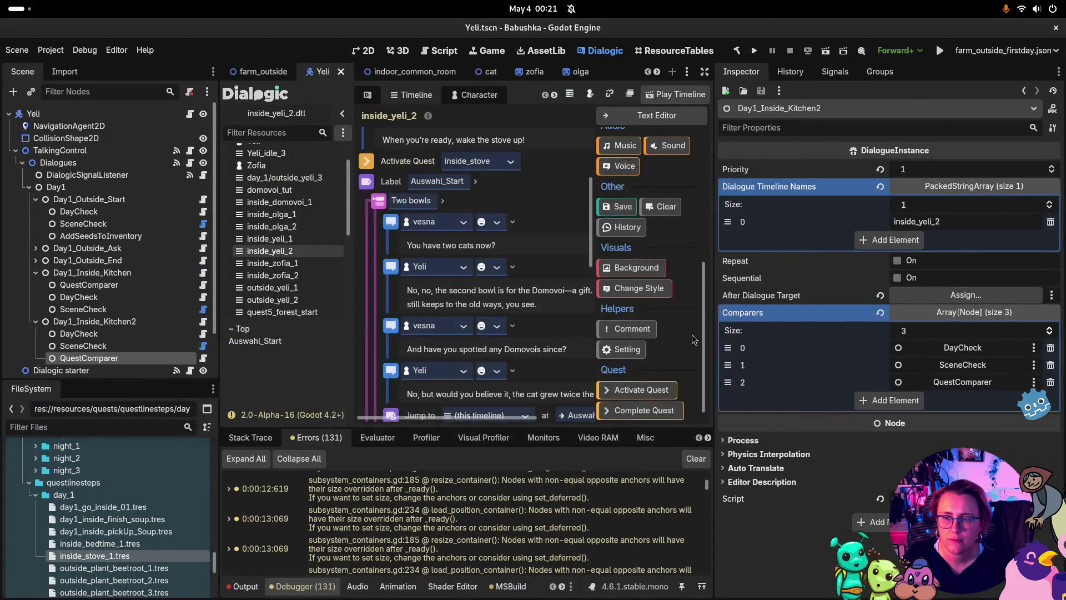
key("super")
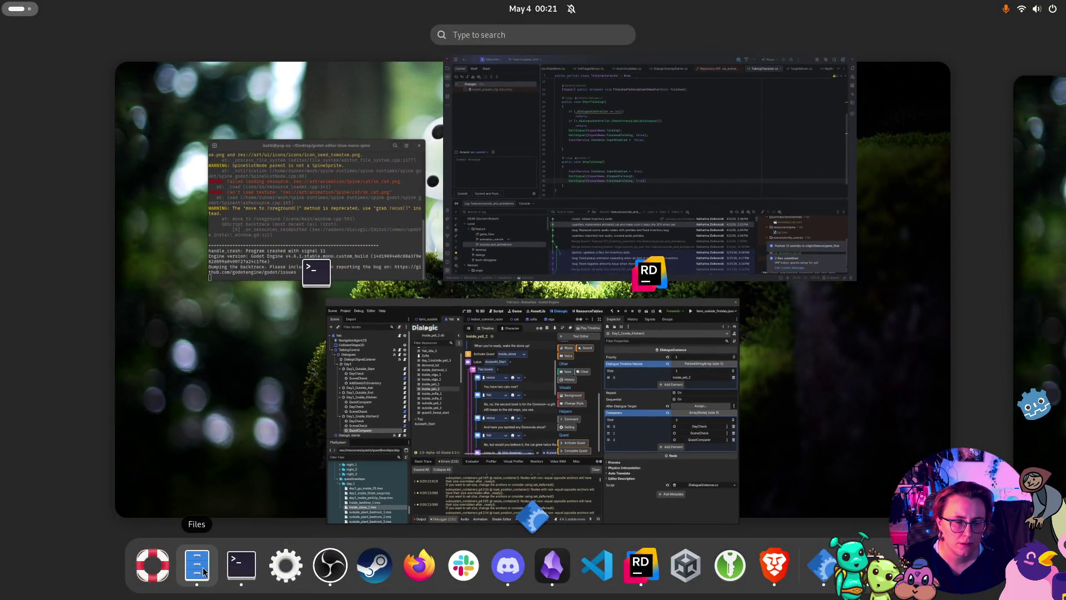
left_click(435, 457)
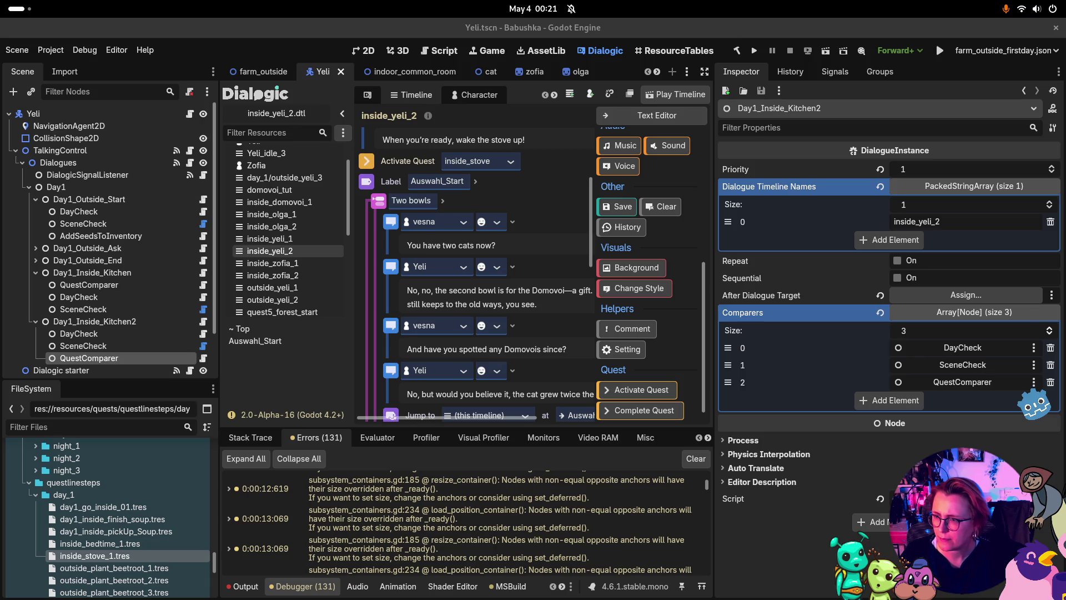
key("F5")
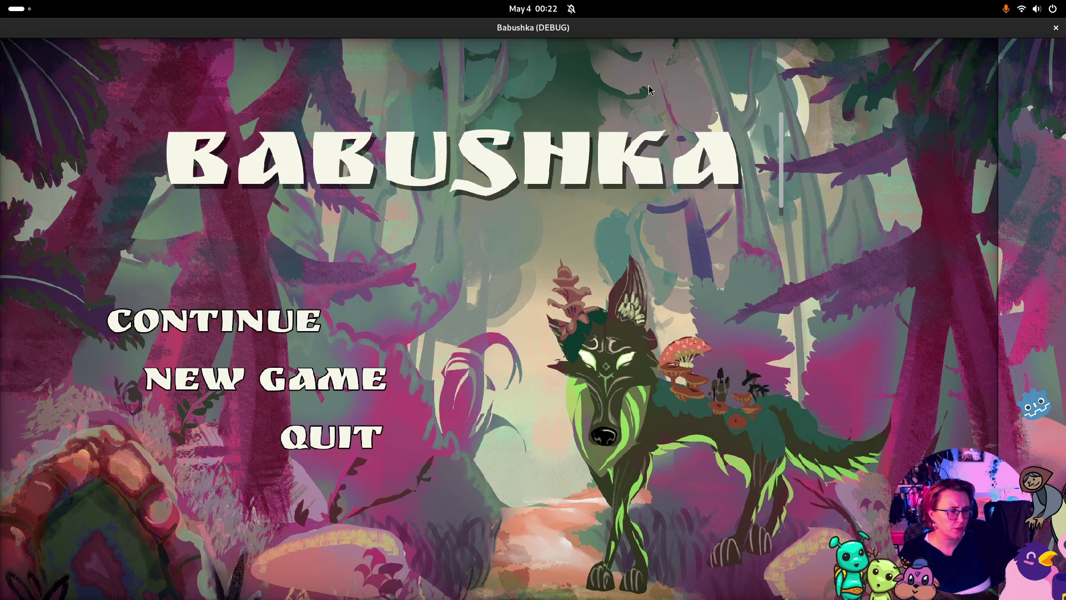
Close the Babushka game window at its title screen and open the Project menu
left_click(1055, 28)
left_click(51, 50)
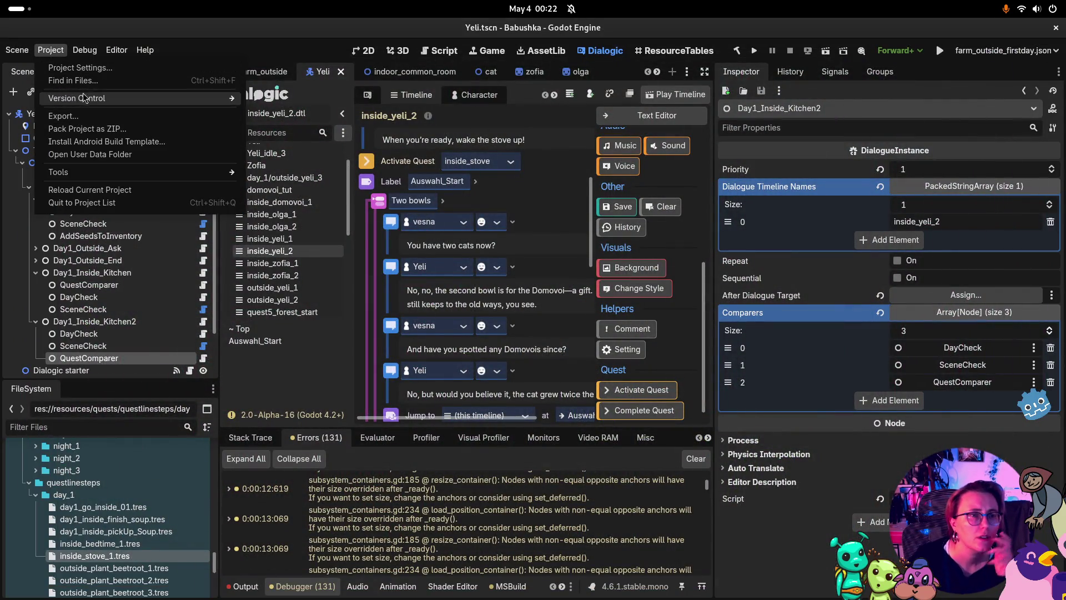
Look over the embedding and game view options in the Game workspace
left_click(777, 20)
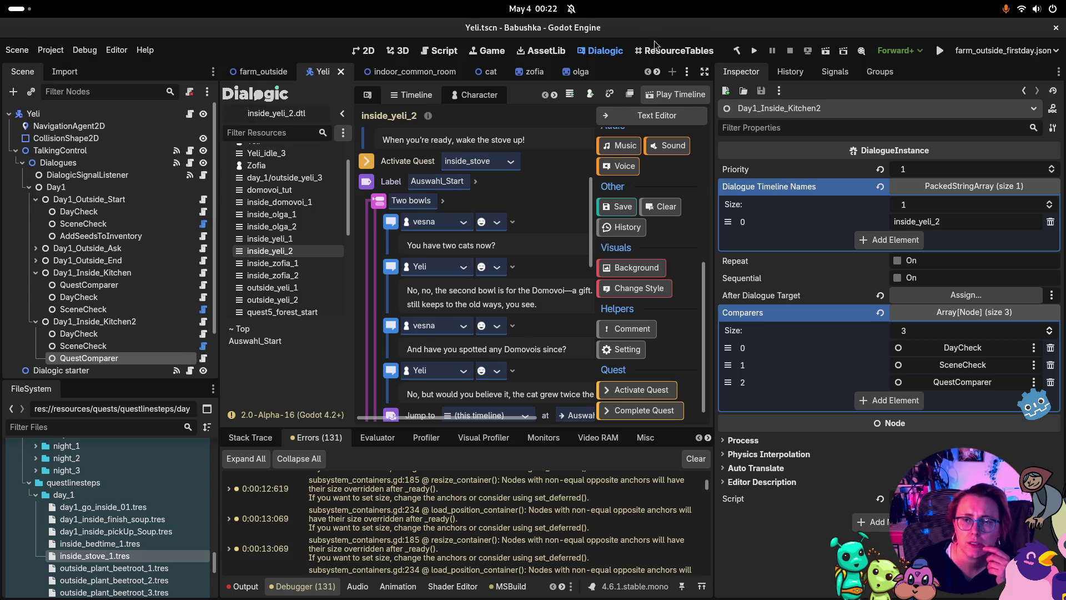
left_click(494, 51)
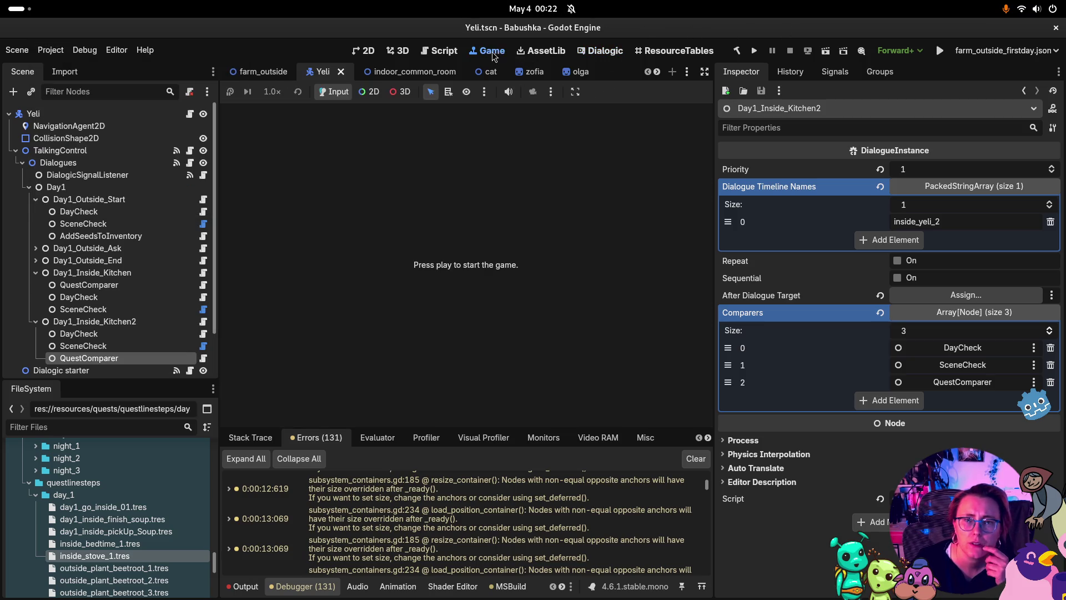
left_click(574, 91)
left_click(575, 92)
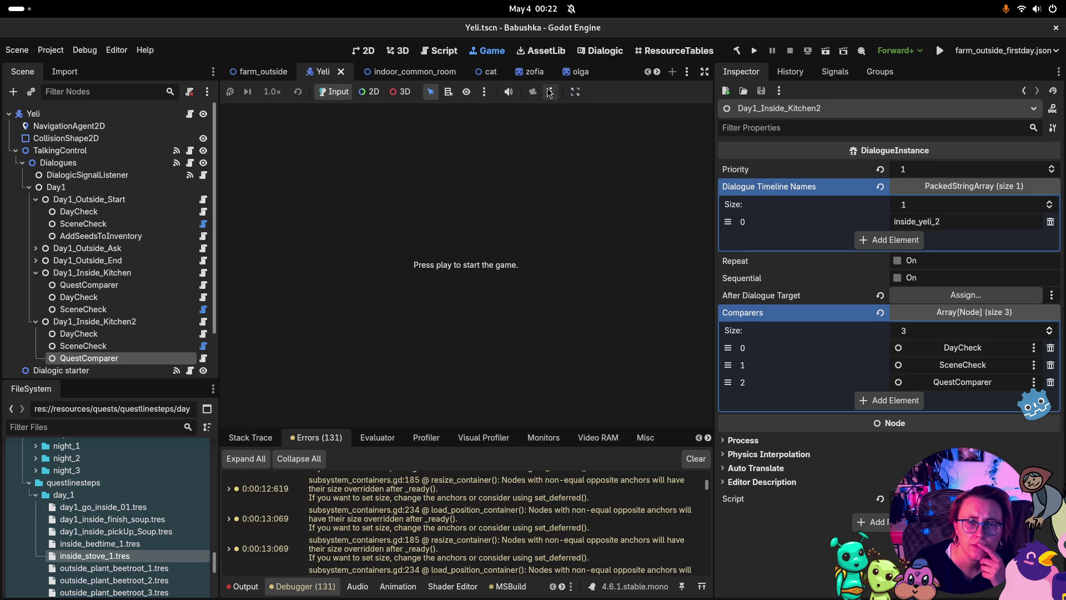
left_click(551, 91)
left_click(551, 91)
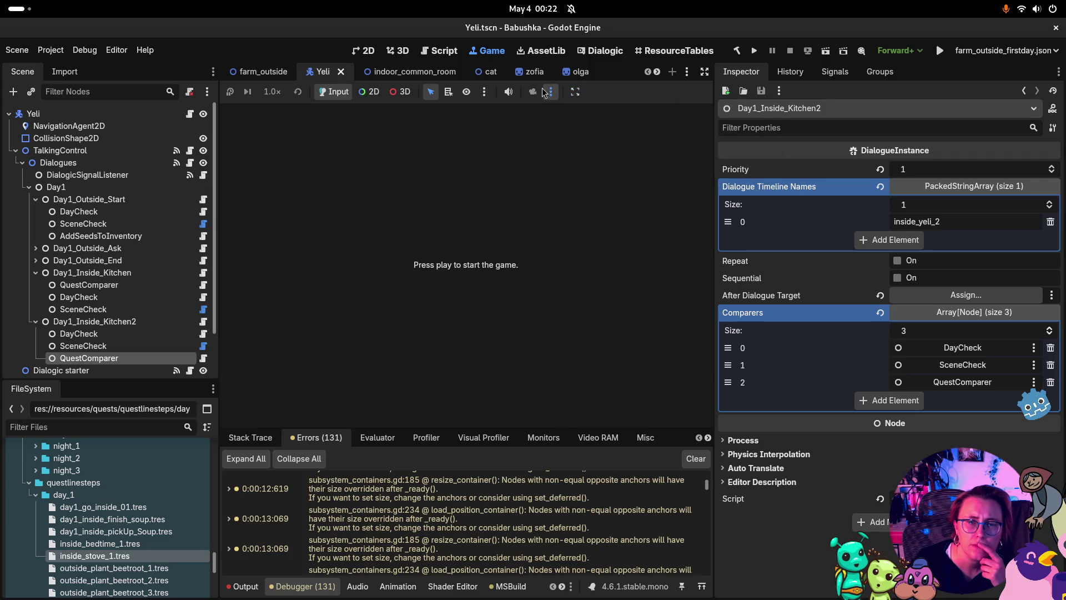
Filter Project Settings for 'window' and set Display > Window Mode to Fullscreen
left_click(51, 50)
left_click(96, 72)
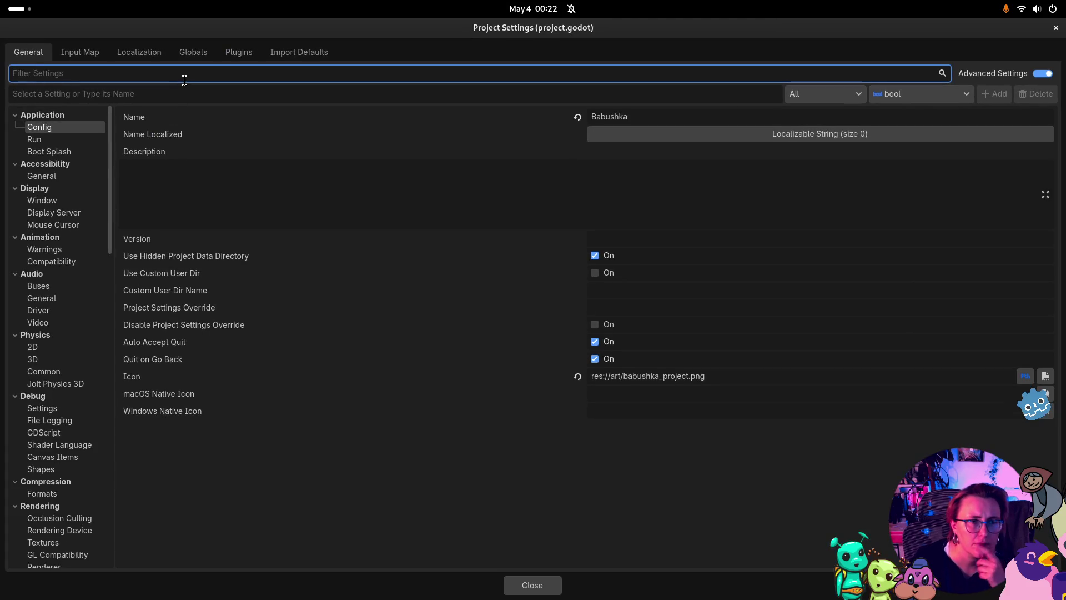
left_click(184, 80)
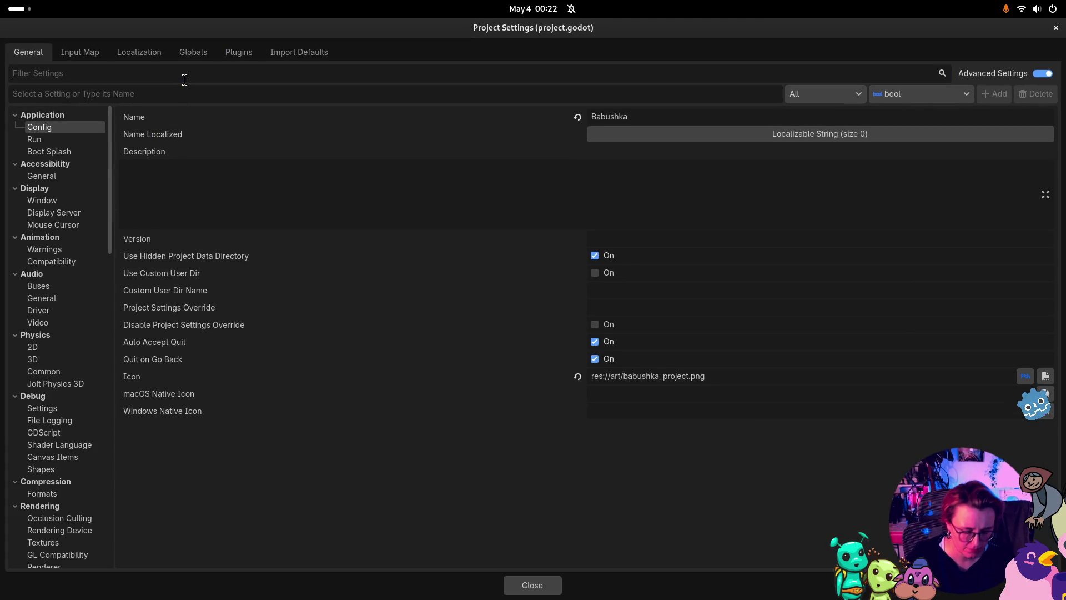
type("fulls")
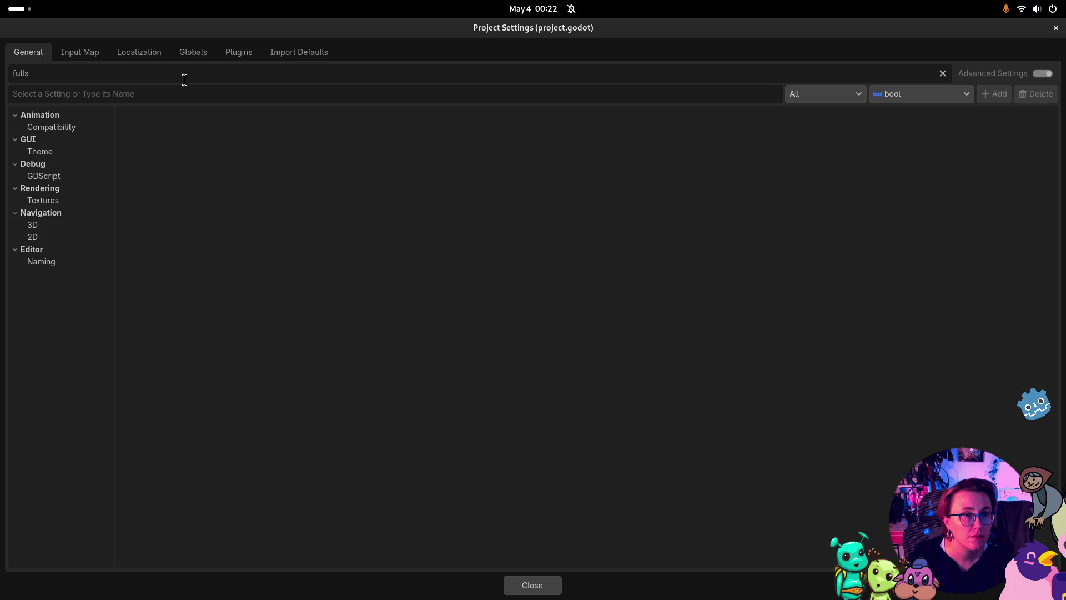
type("creen")
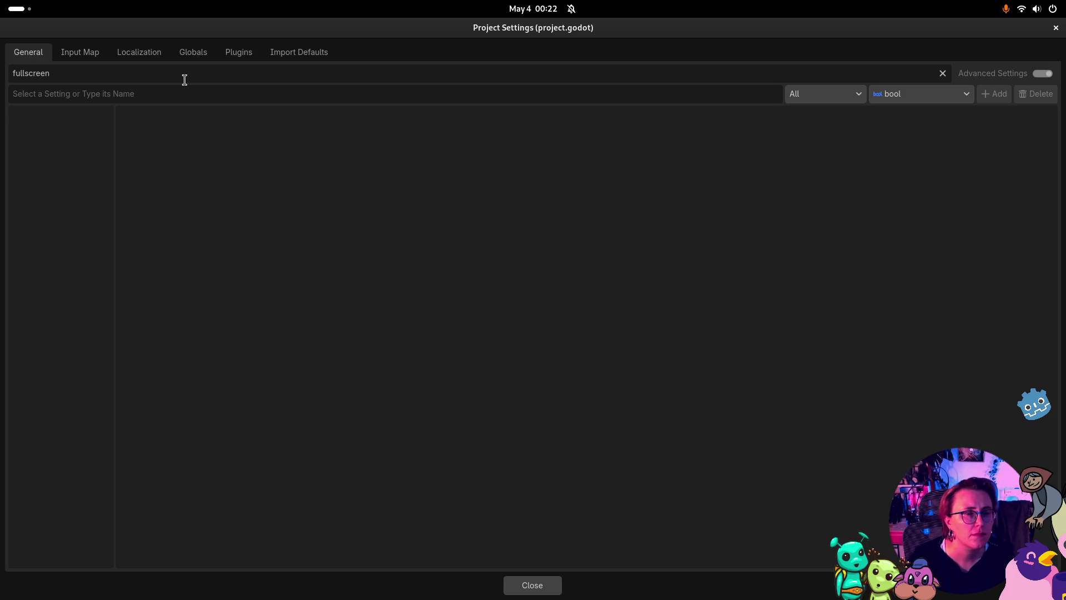
left_click_drag(62, 73, 12, 74)
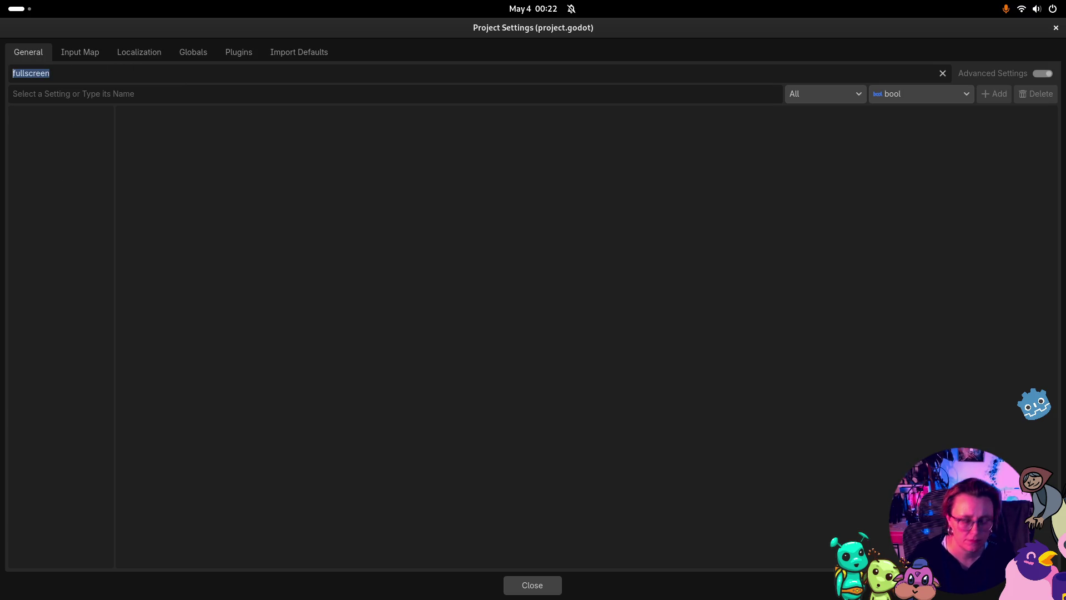
type("window")
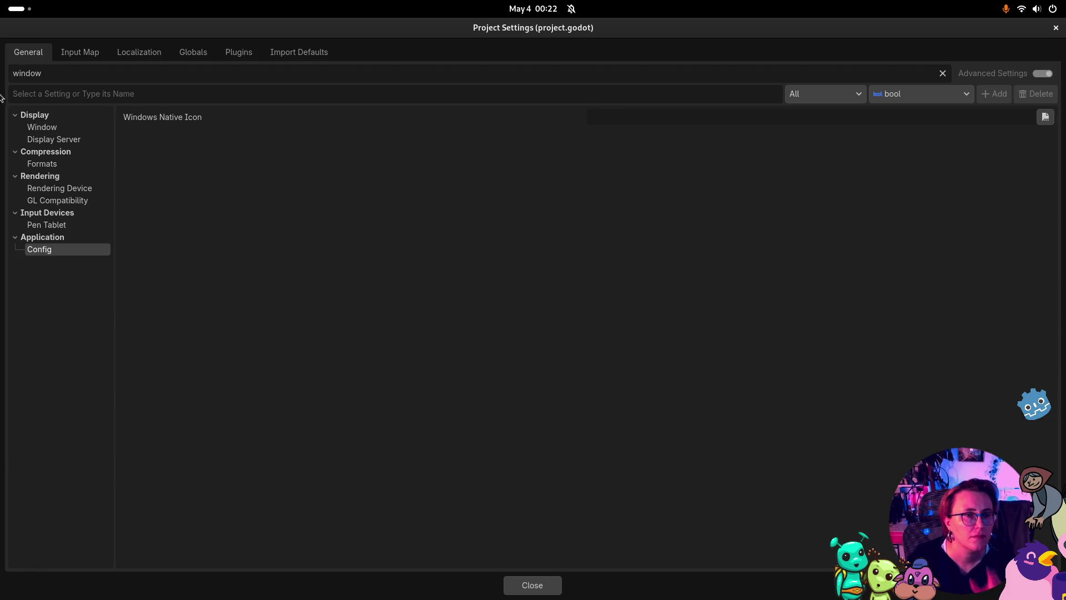
left_click(73, 128)
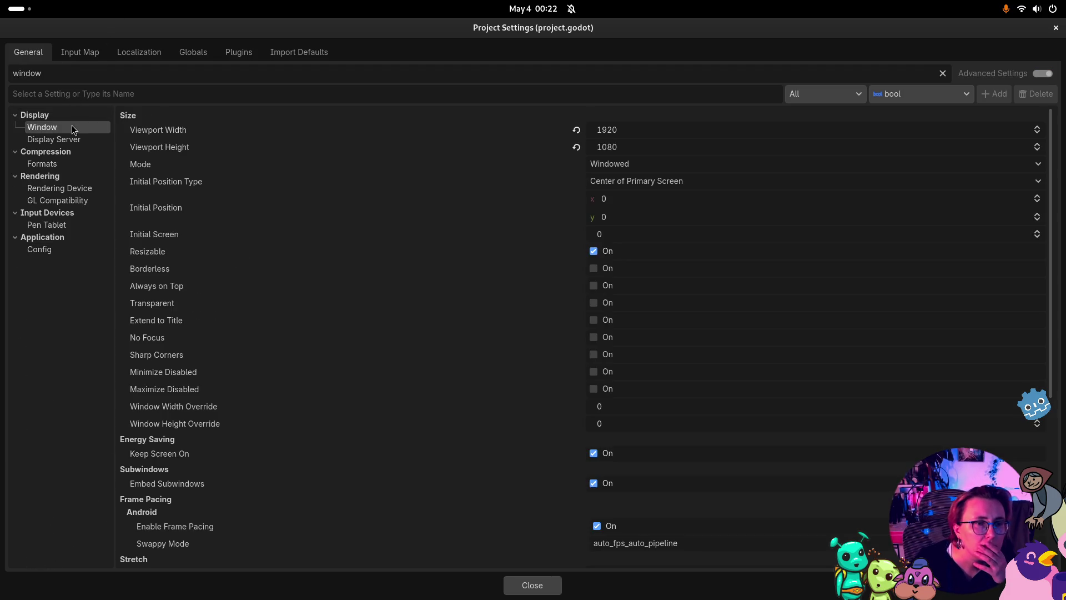
left_click(668, 166)
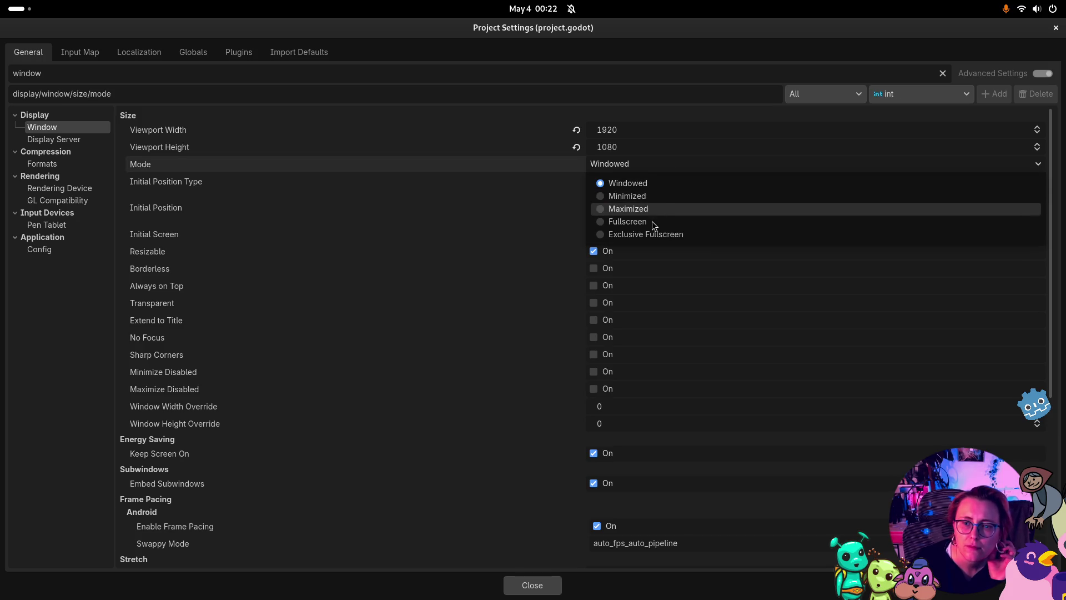
left_click(651, 221)
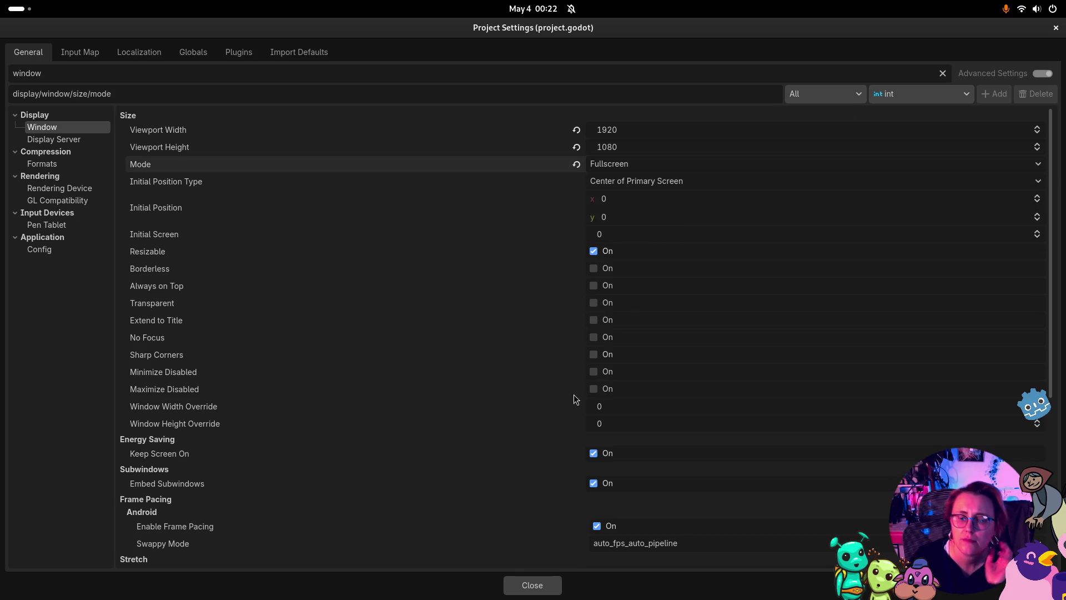
left_click(553, 593)
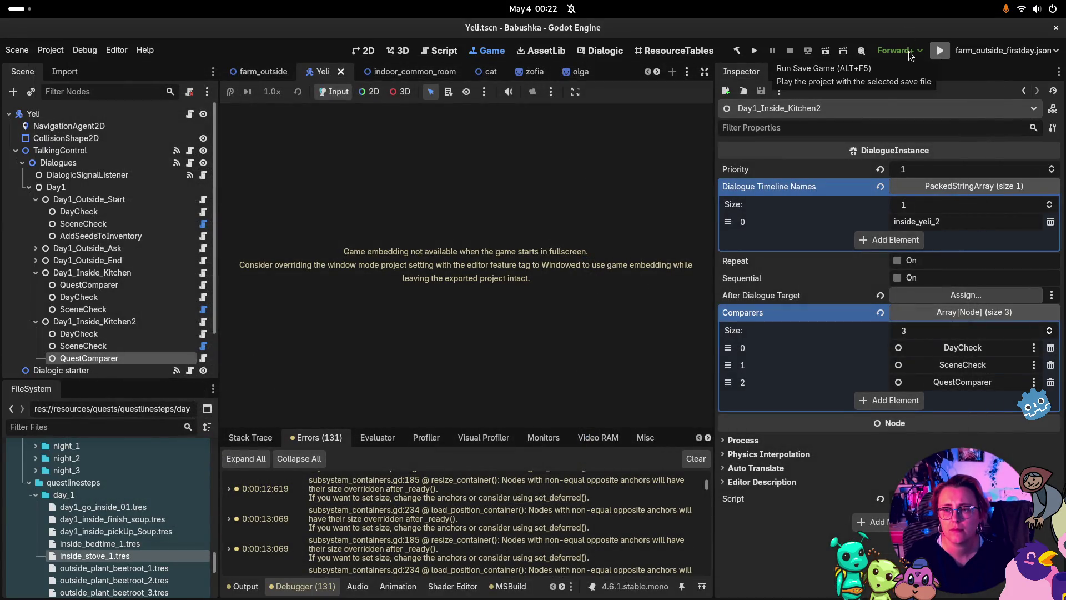
Run Babushka in fullscreen to its title screen, then close the game window
left_click(754, 53)
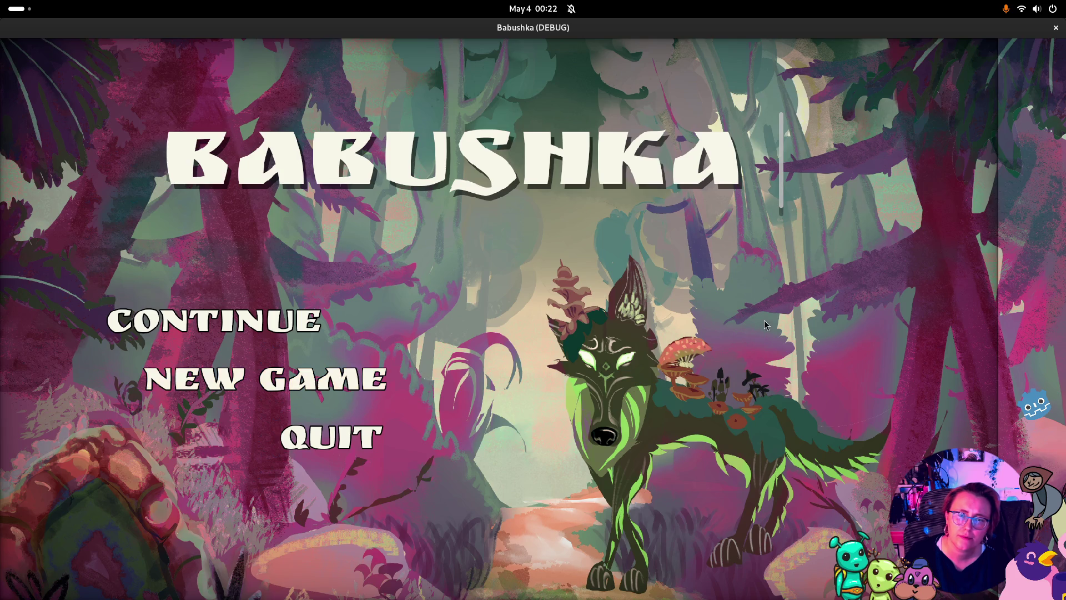
left_click(1056, 27)
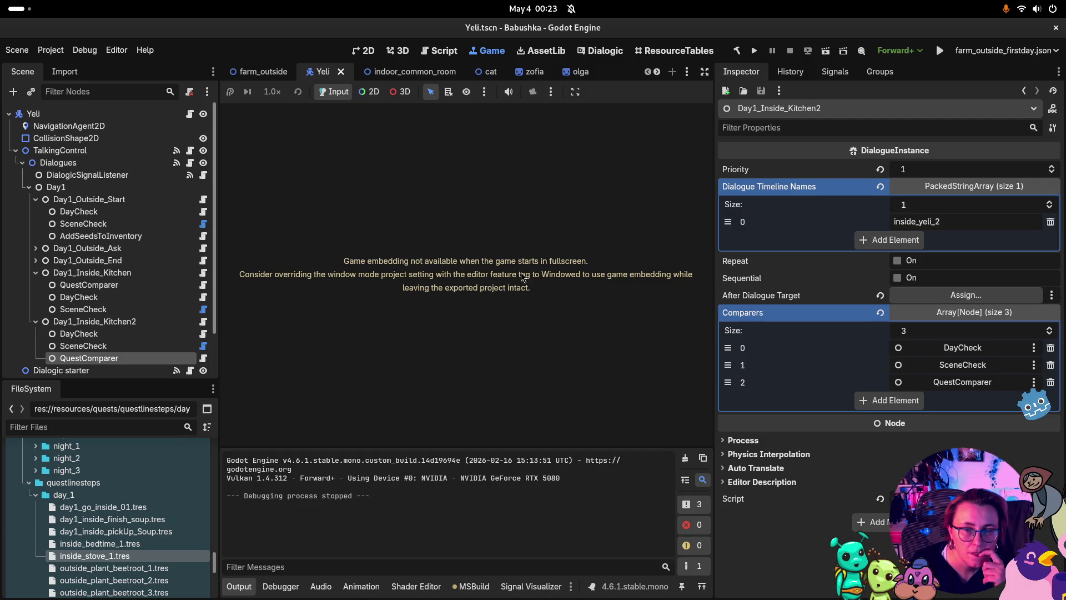
Uncheck Embed Game on Next Play in the Game workspace embedding options
left_click(575, 91)
left_click(595, 113)
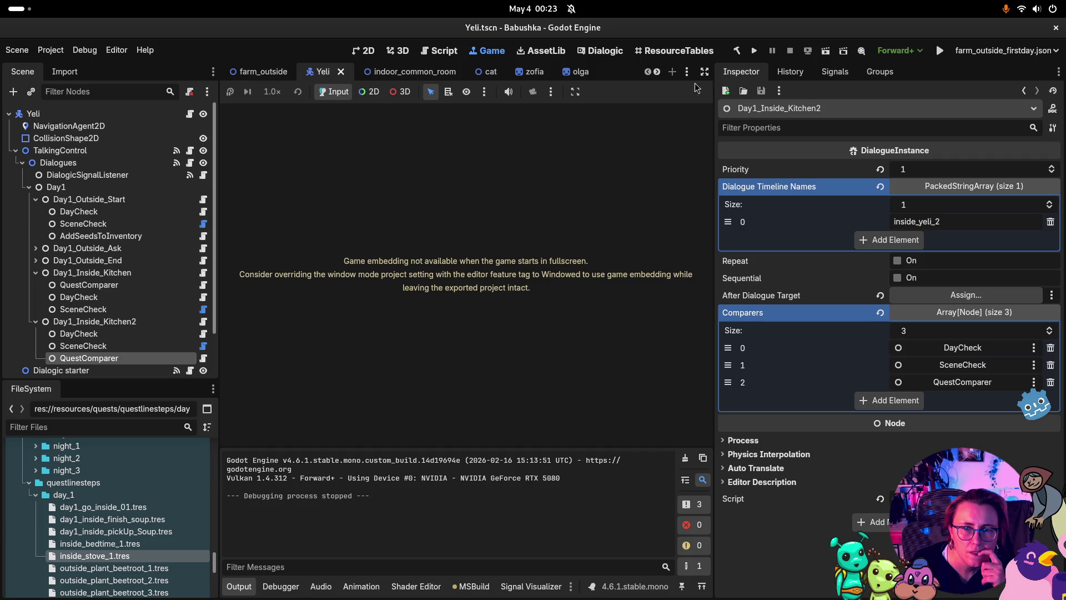
left_click(575, 91)
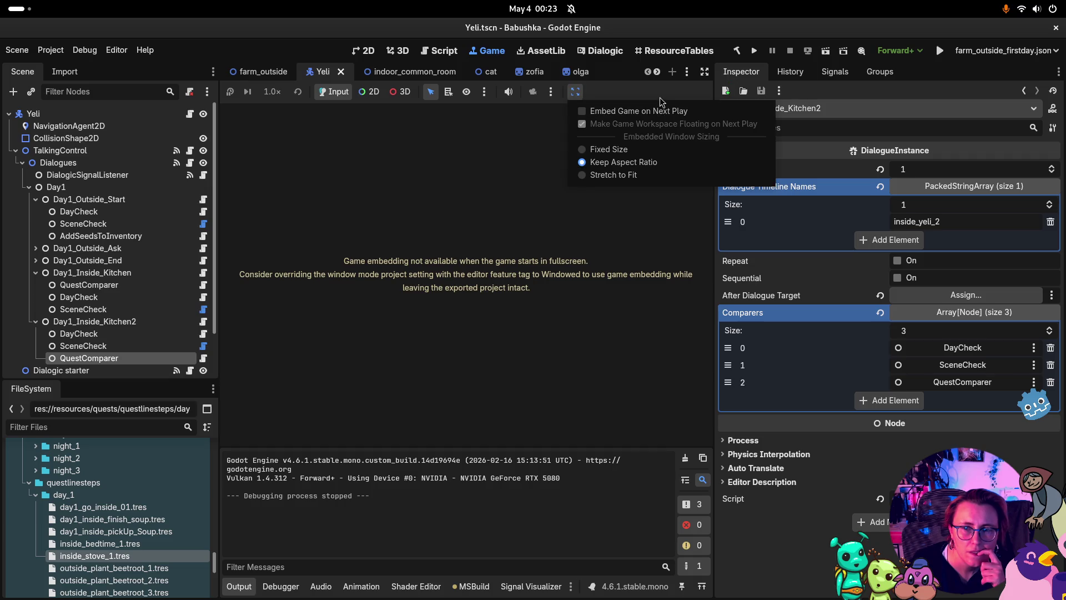
left_click(630, 174)
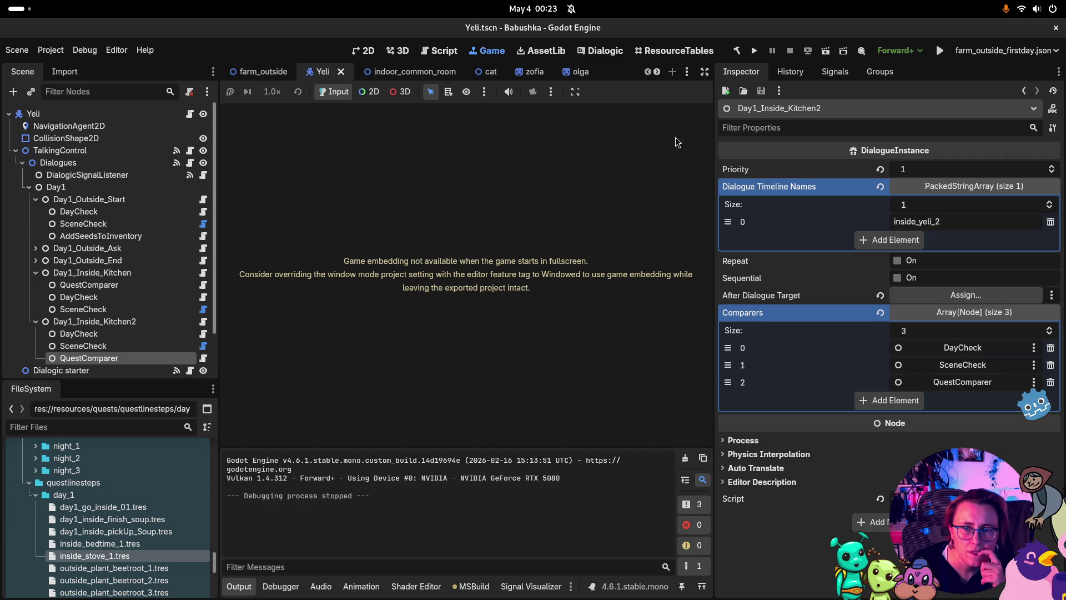
Rerun the project and close the game once its title menu appears
left_click(753, 51)
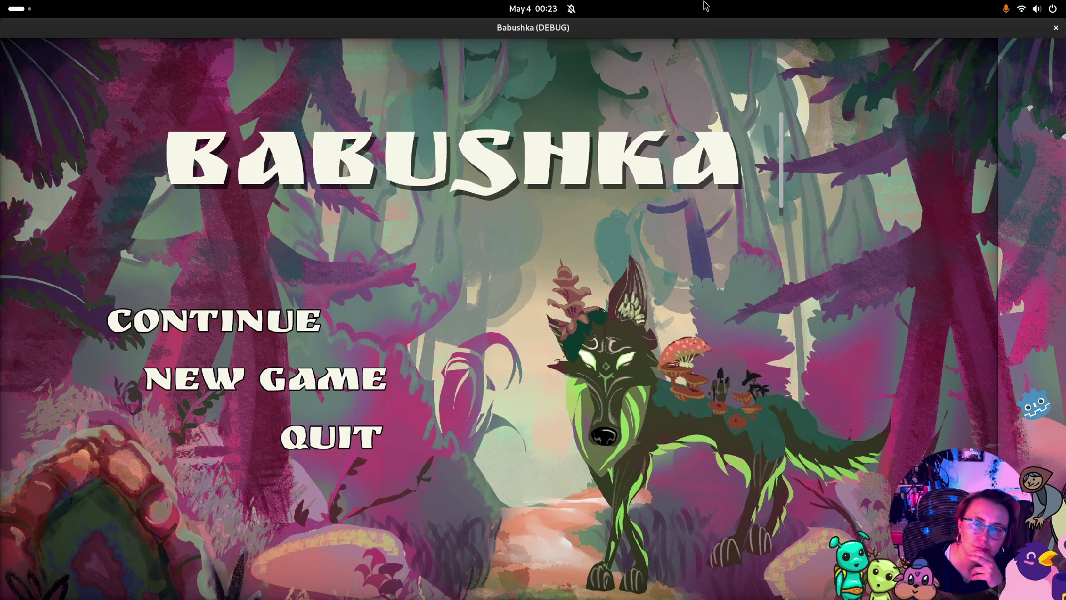
left_click(1056, 28)
left_click(54, 50)
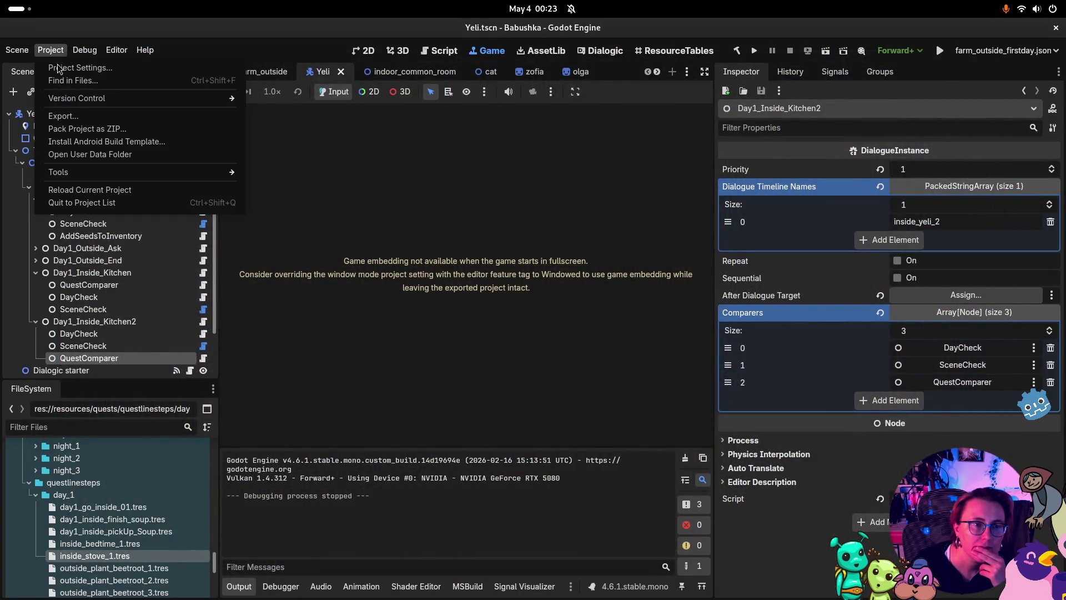
Set Display > Window Mode to Exclusive Fullscreen, run Babushka, and choose QUIT on its title screen
left_click(58, 68)
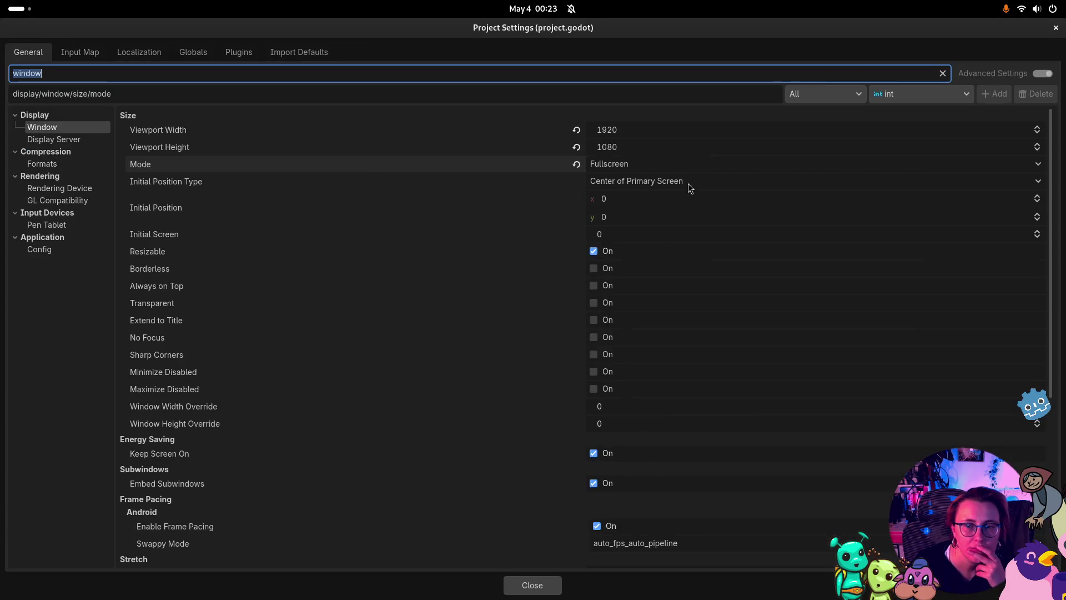
left_click(680, 165)
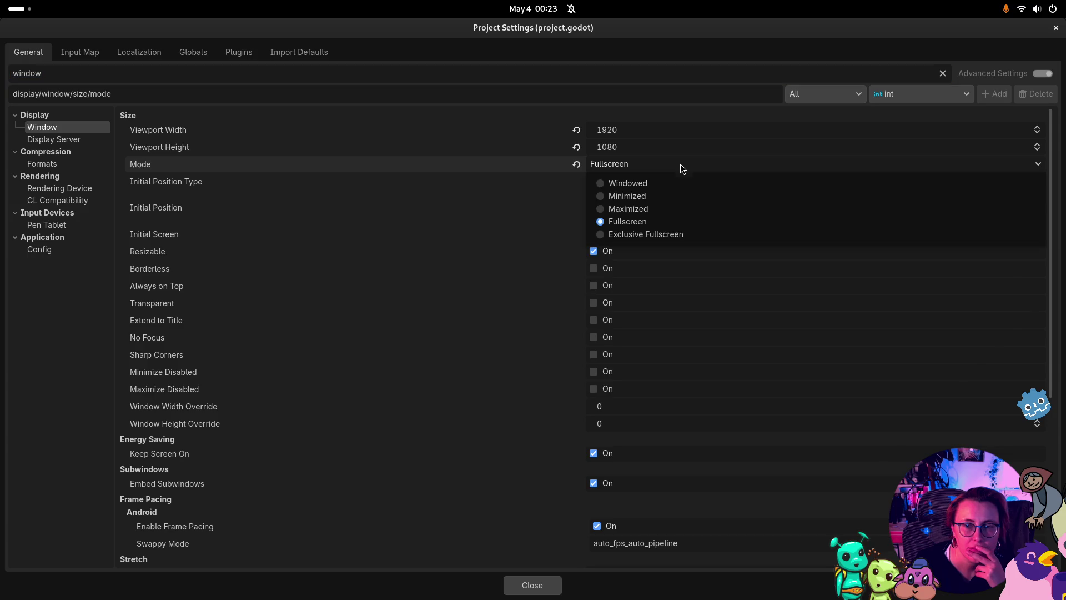
left_click(659, 234)
left_click(530, 583)
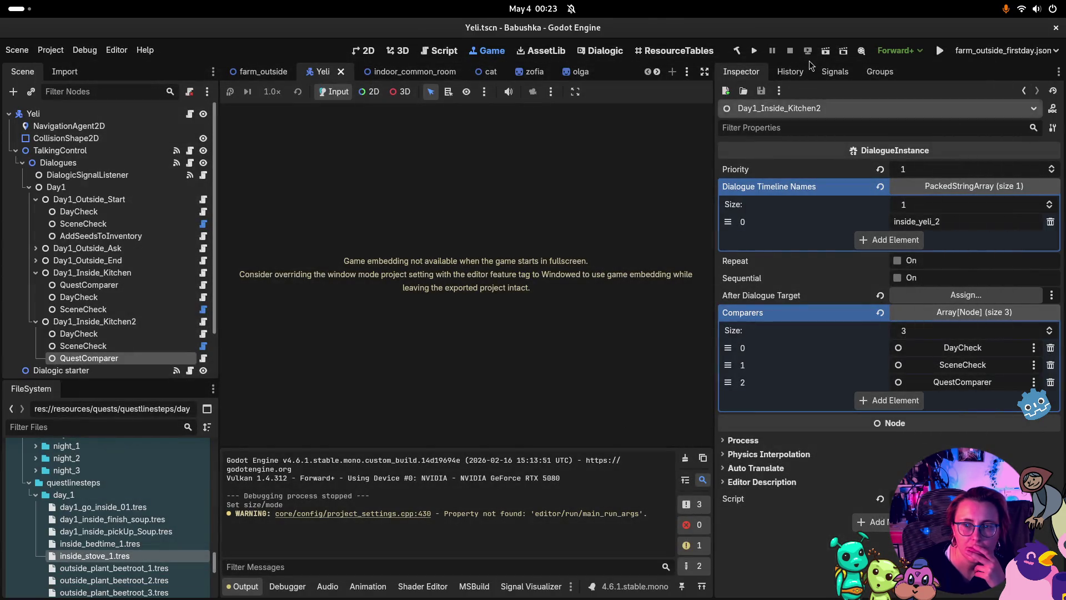
left_click(754, 51)
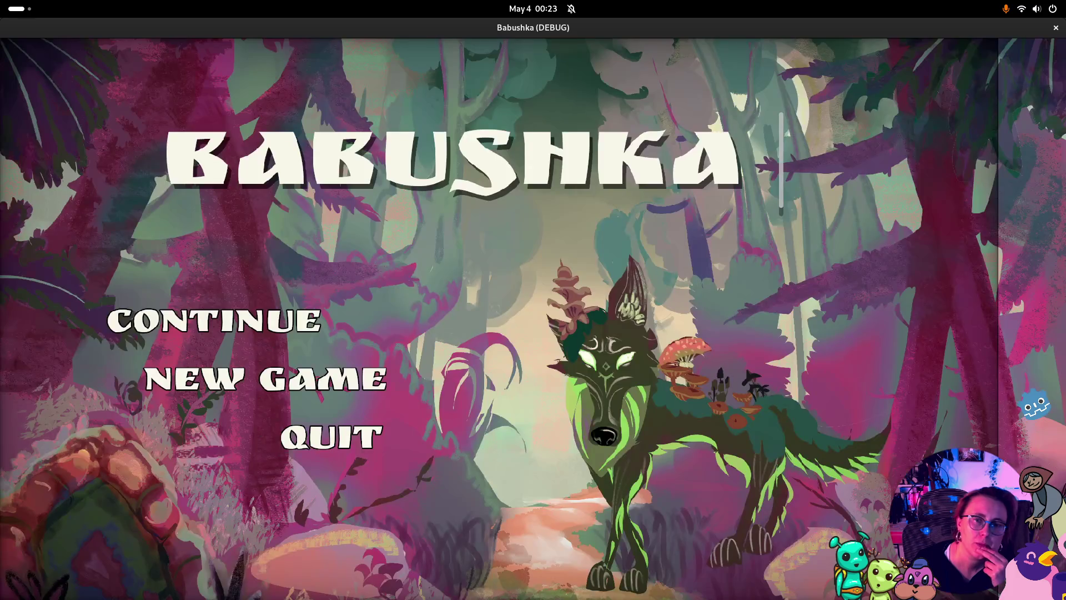
left_click(308, 457)
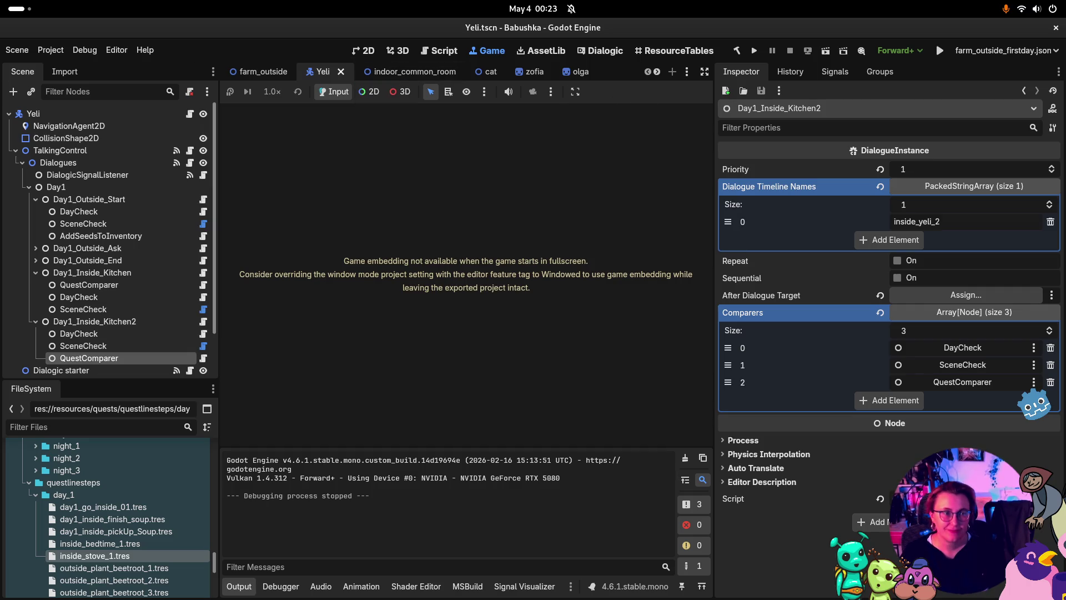
Export the Linux preset as Babushka.x86_64 into the _builds/0_9_a folder
left_click(18, 53)
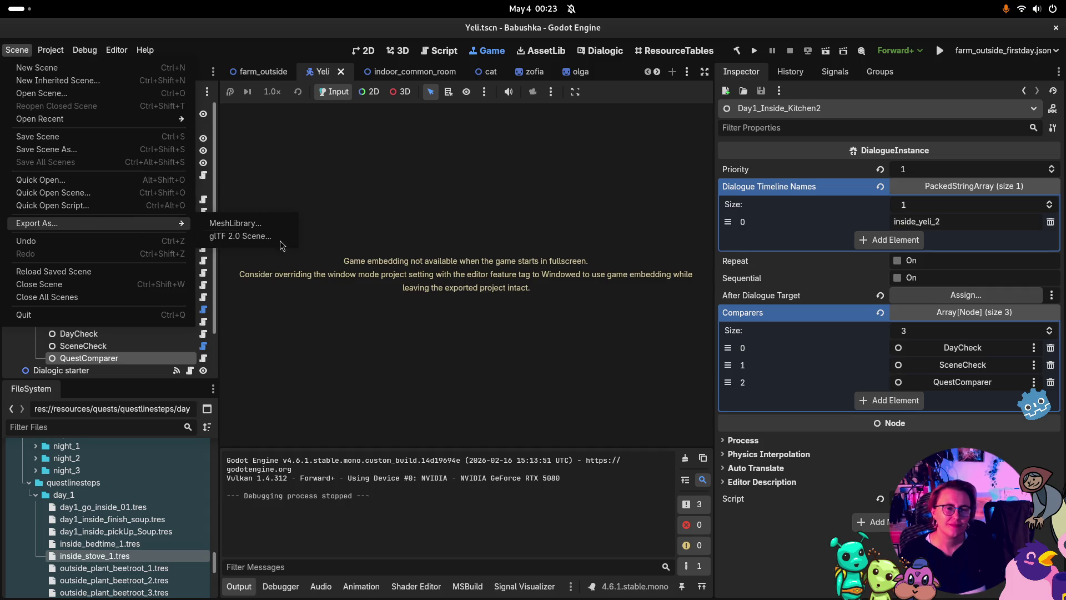
left_click(51, 55)
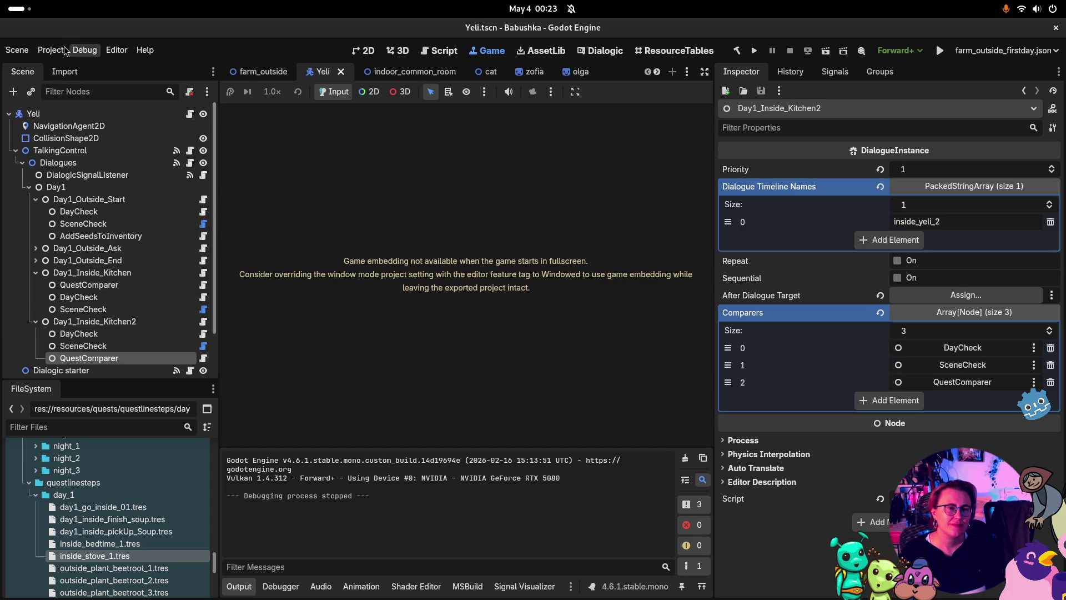
left_click(52, 51)
left_click(77, 117)
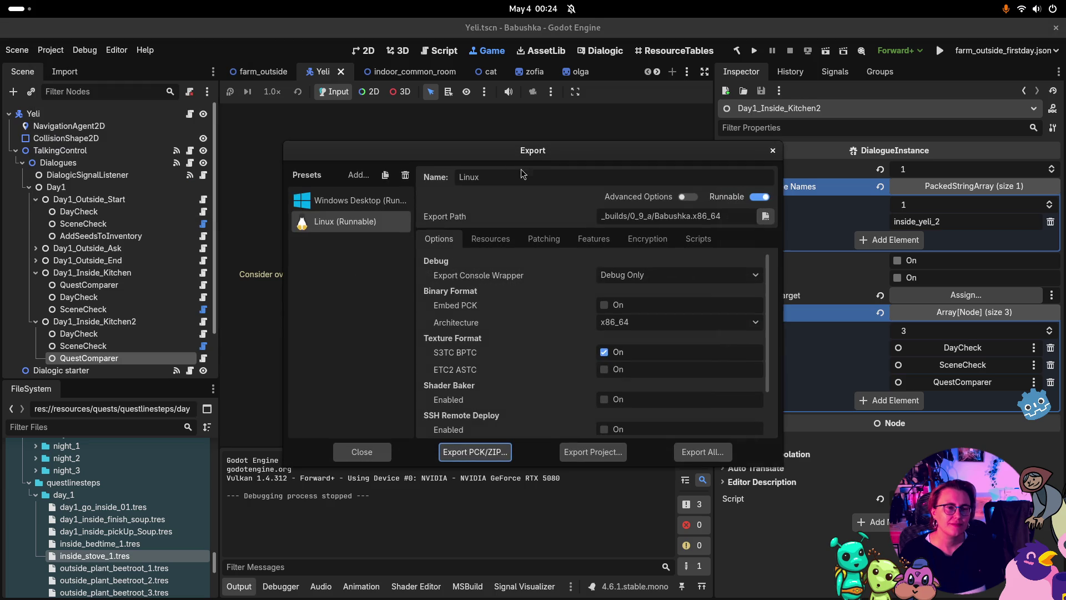
left_click(592, 452)
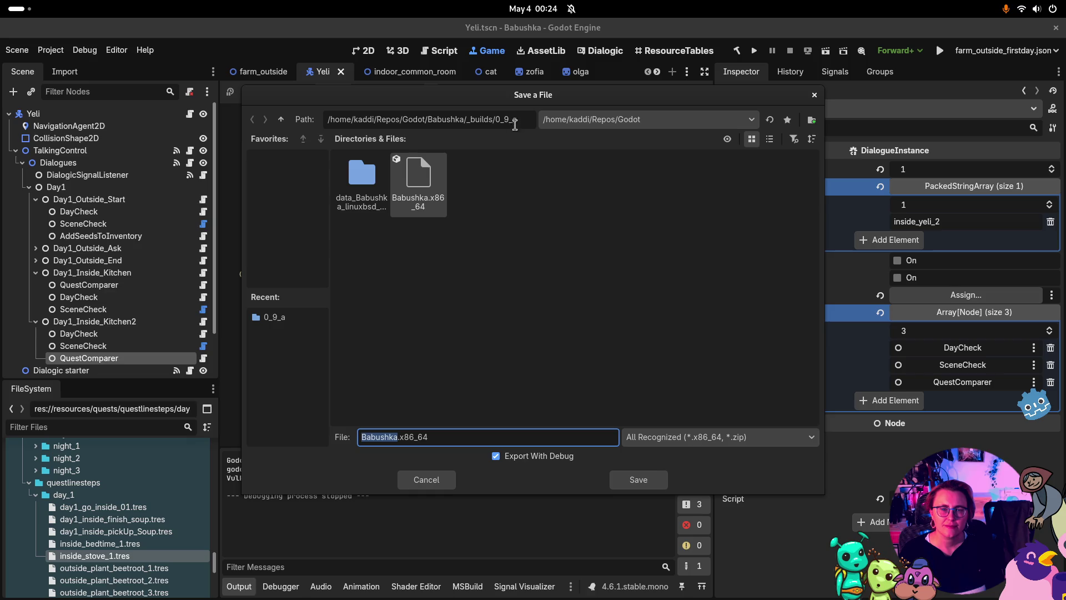
left_click(281, 119)
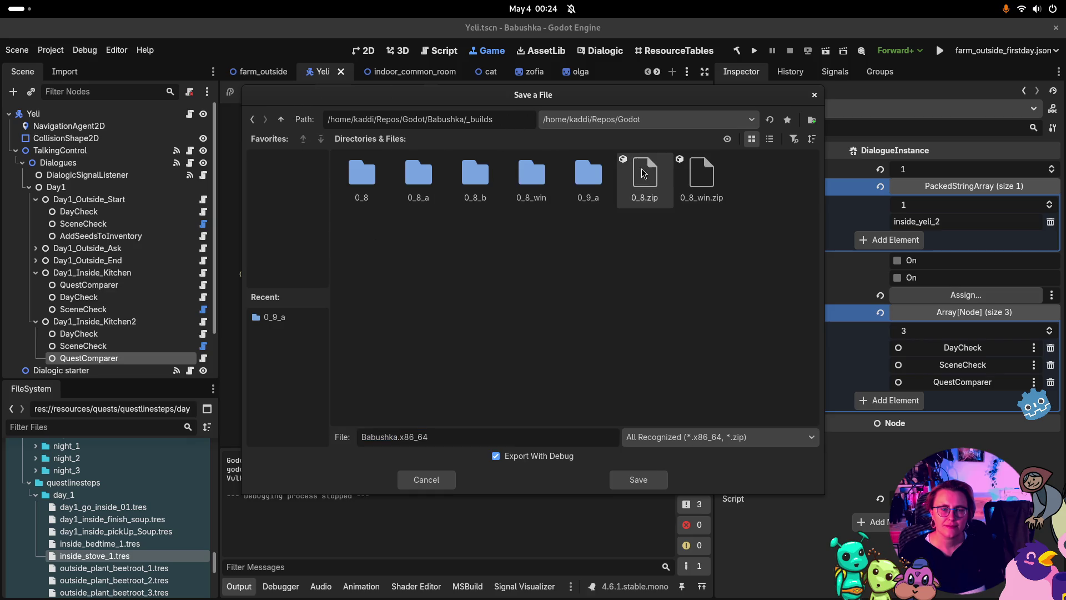
left_click(638, 480)
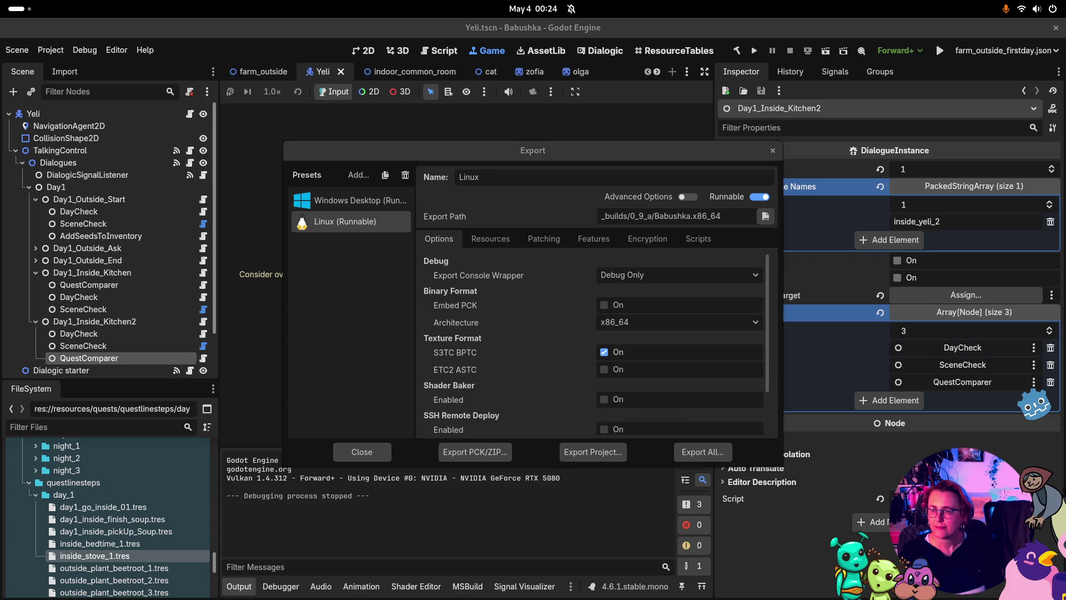
Launch the game with F5, quit it, and close the Export window
key("F5")
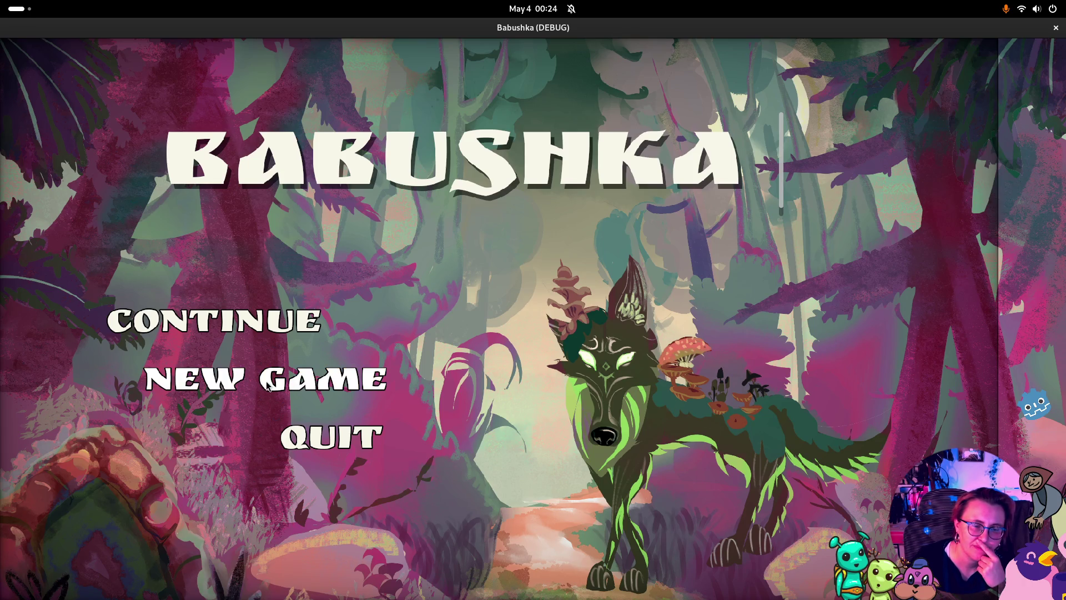
left_click(351, 451)
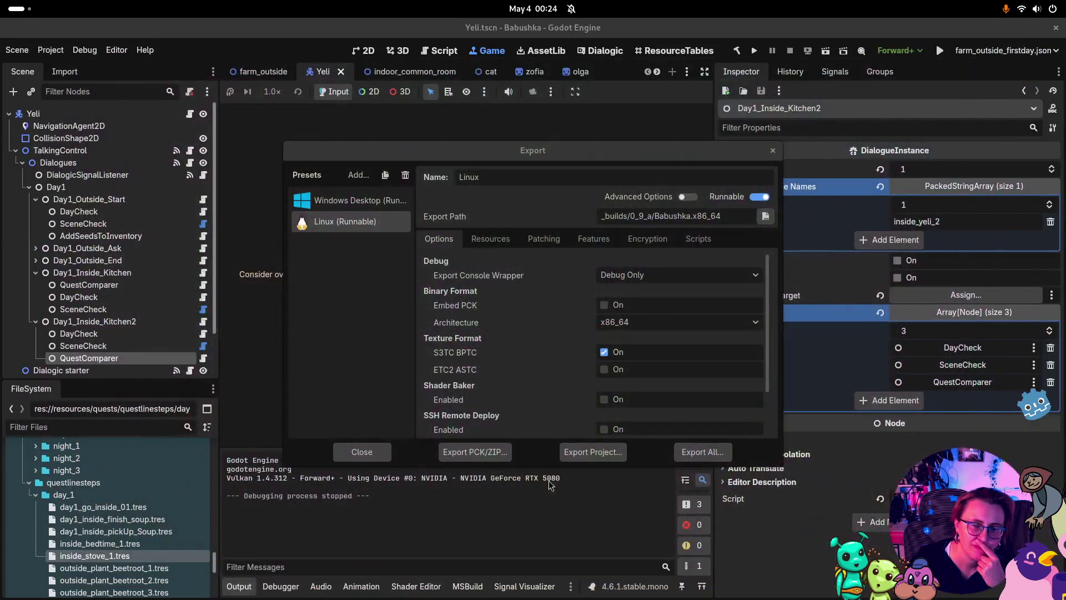
left_click(773, 151)
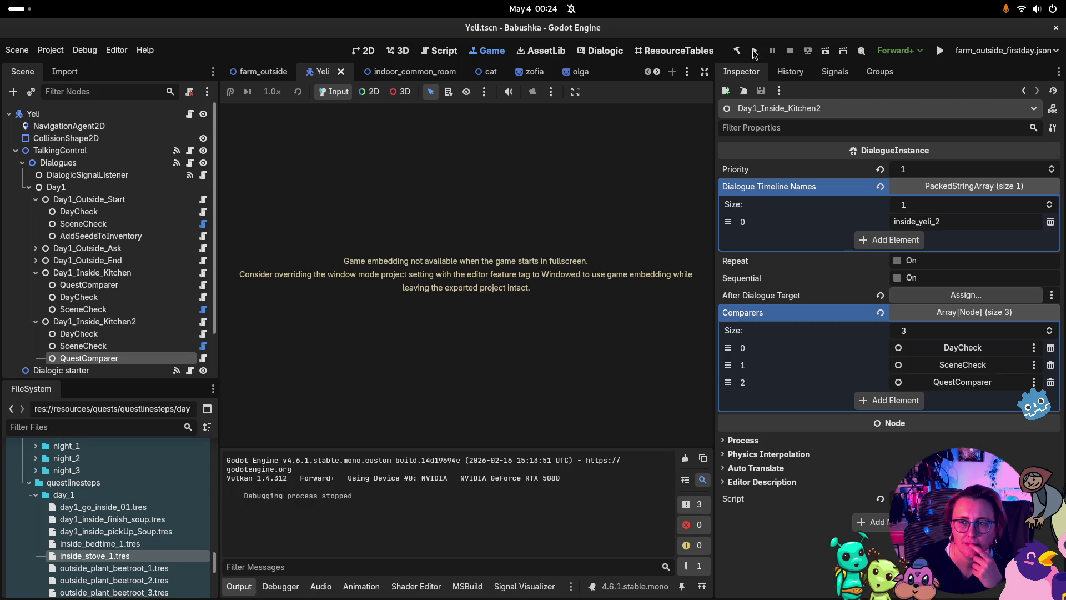
Set the window Mode back to Fullscreen and turn on Borderless in Project Settings
left_click(57, 55)
left_click(71, 66)
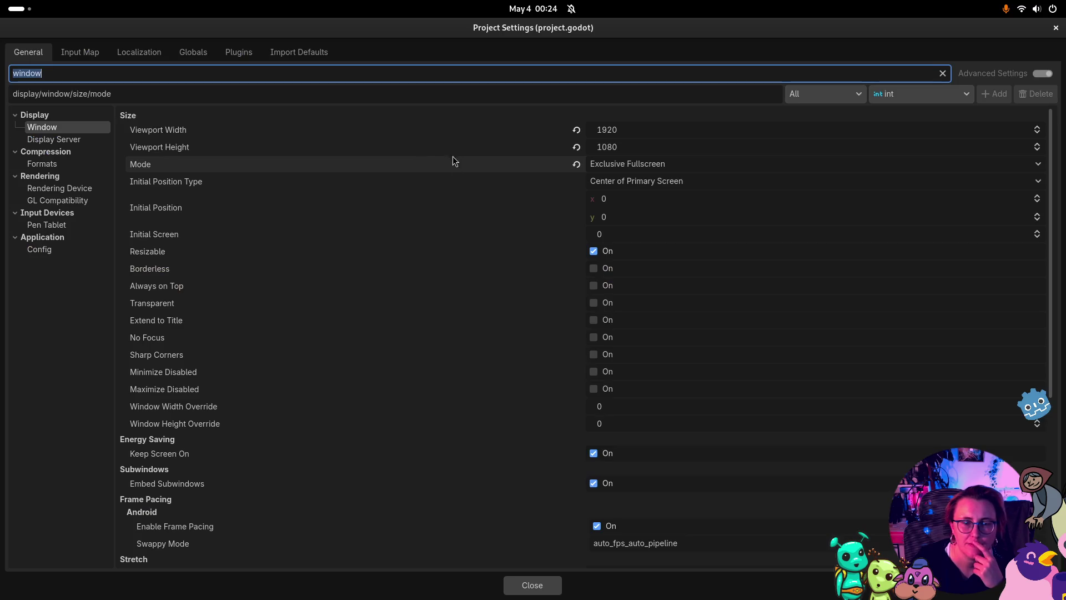
left_click(652, 169)
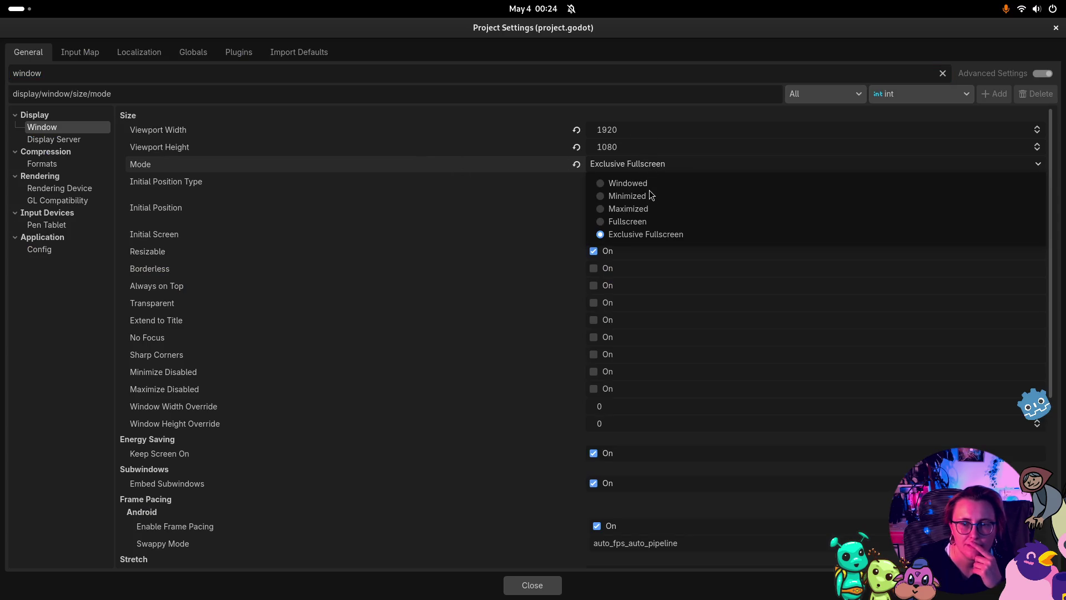
left_click(627, 221)
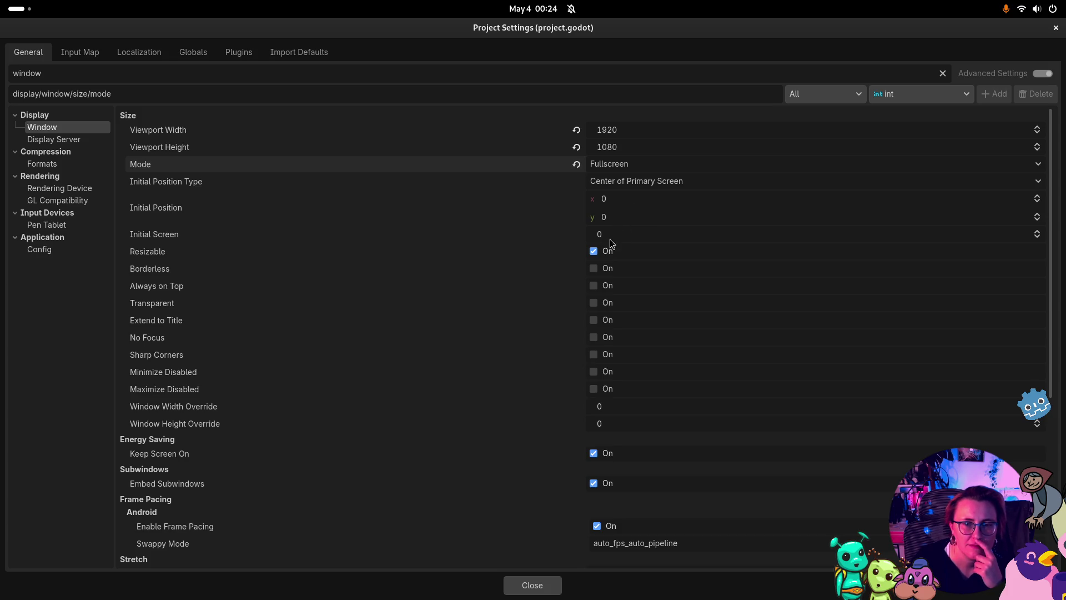
left_click(593, 269)
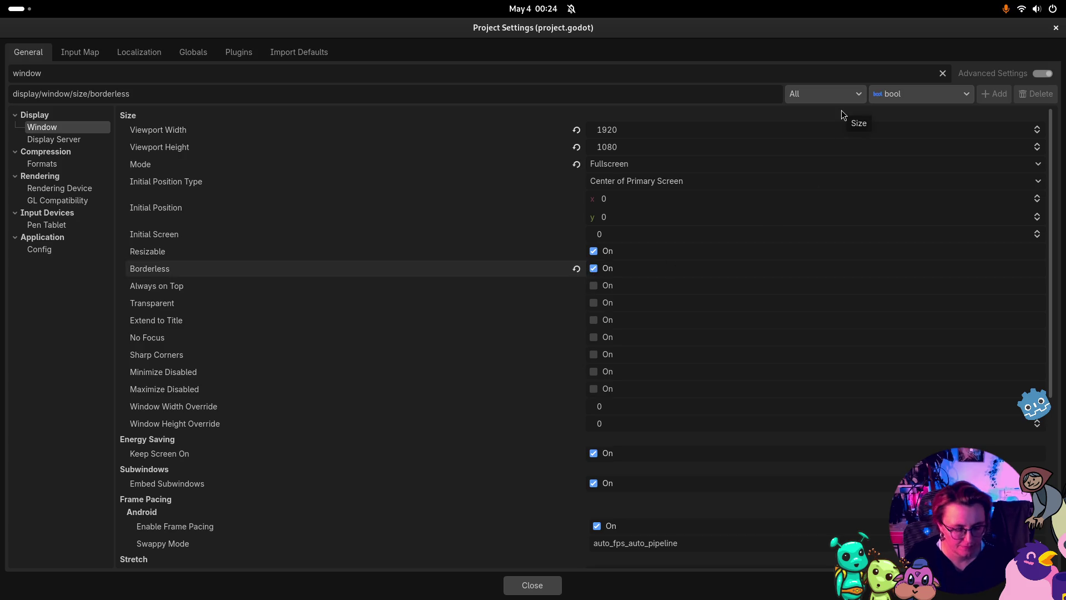
left_click(551, 592)
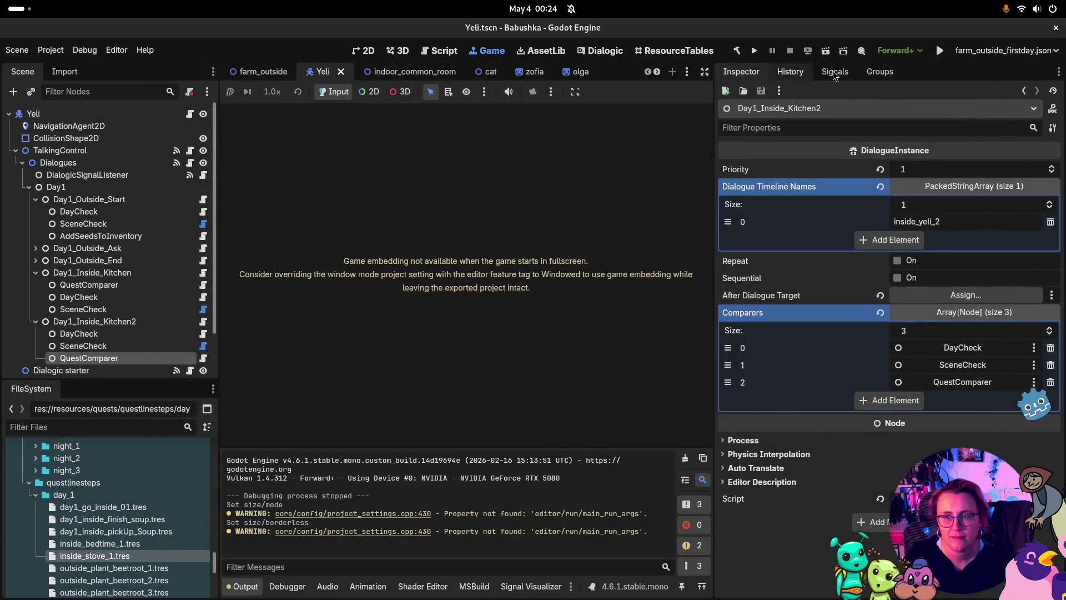
left_click(750, 56)
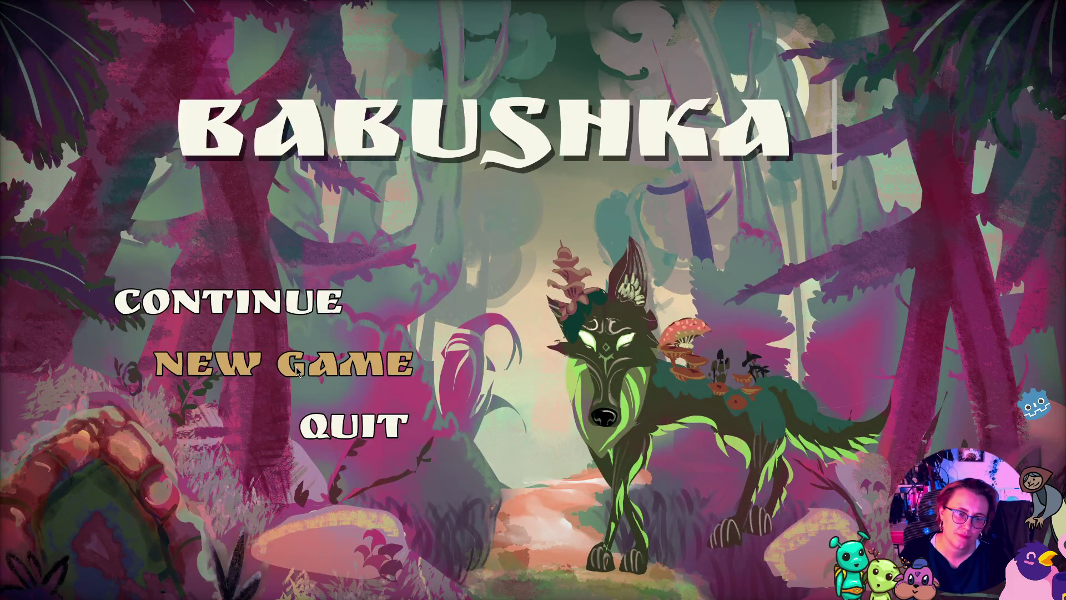
Start a New Game, quit back to the editor with F8, and relaunch the project
left_click(297, 366)
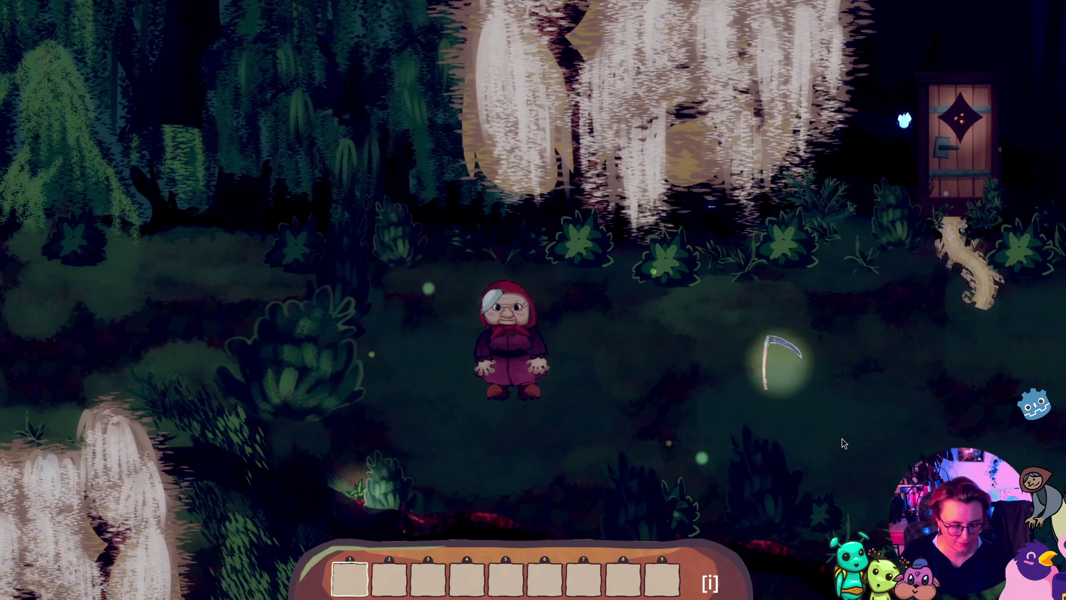
key("F8")
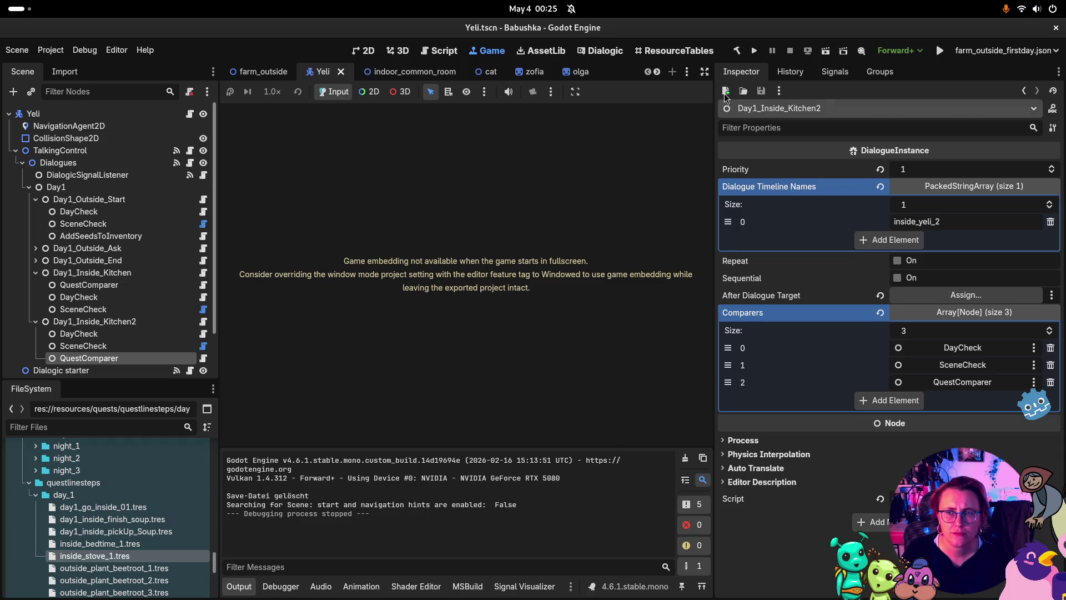
left_click(753, 52)
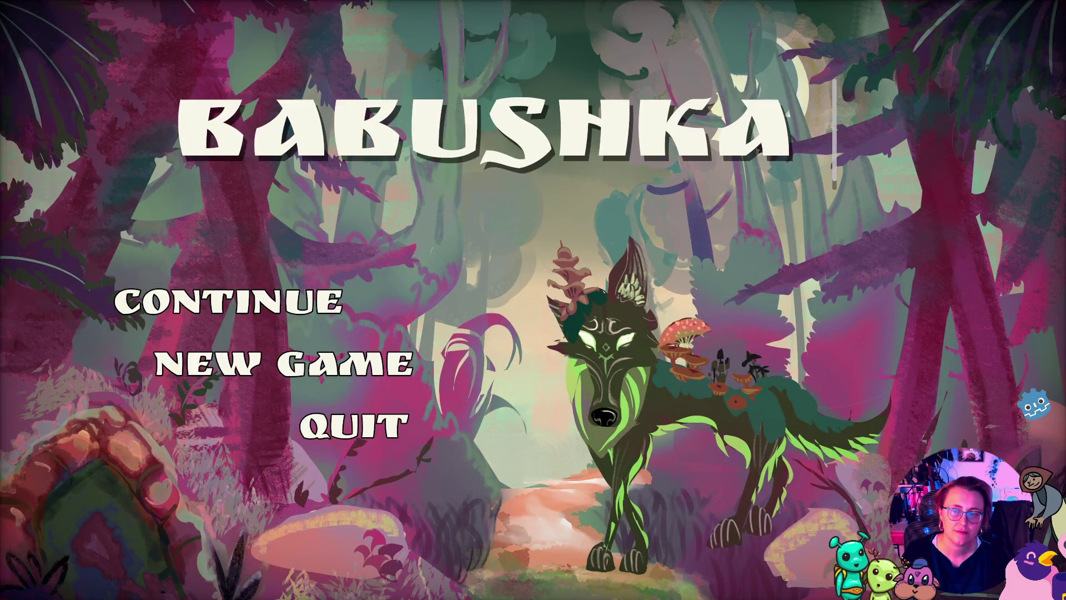
Take a full-screen screenshot of Babushka's title screen and return to the game window
key("Print")
mouse_move(12, 15)
left_mouse_down()
mouse_move(916, 471)
mouse_move(1065, 599)
left_mouse_up()
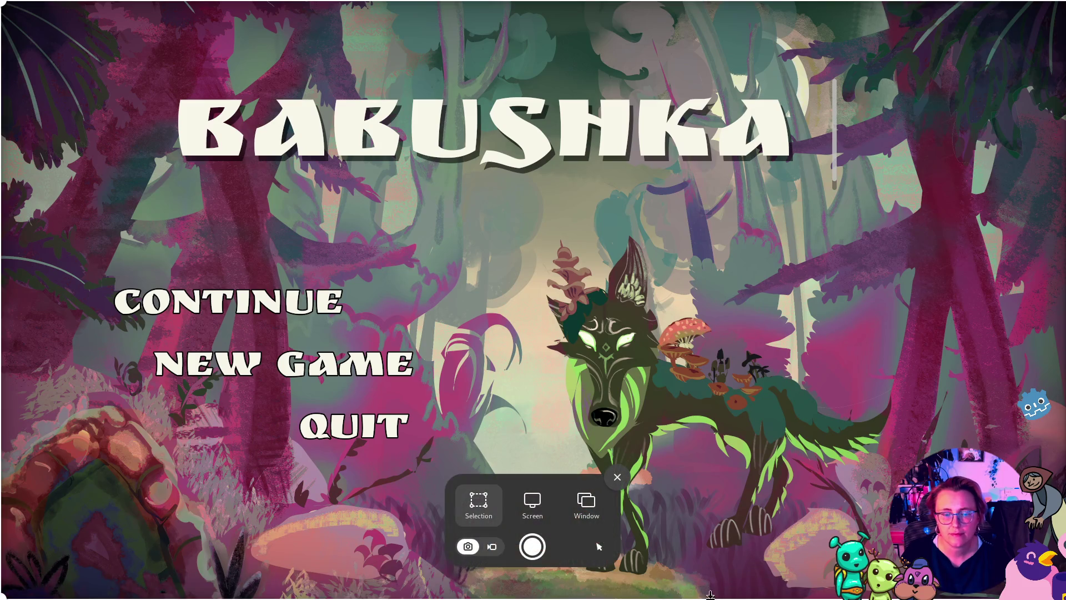
left_click(536, 519)
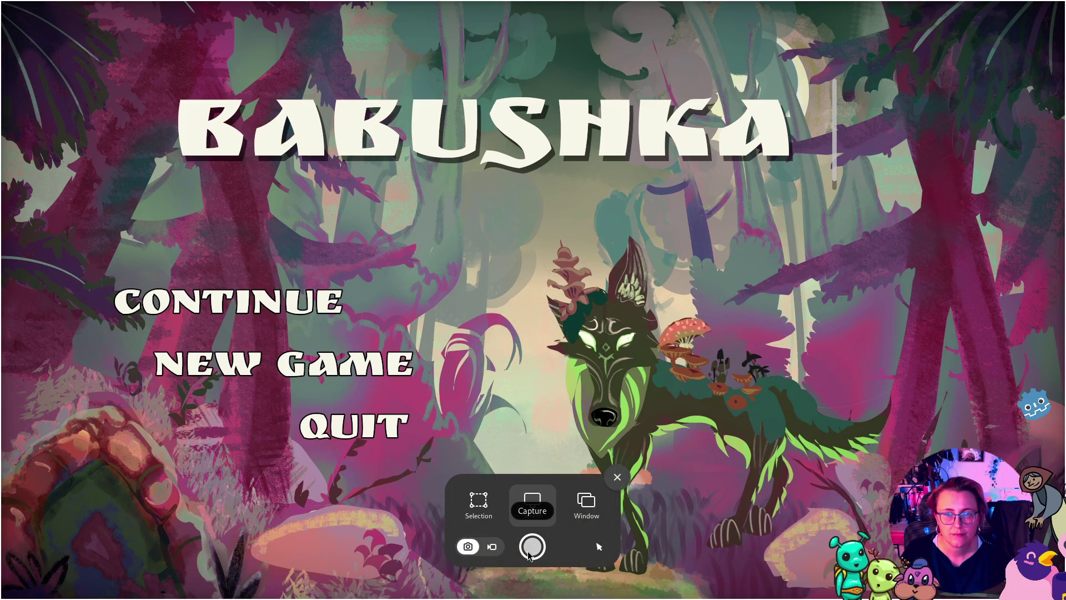
left_click(532, 546)
key("super")
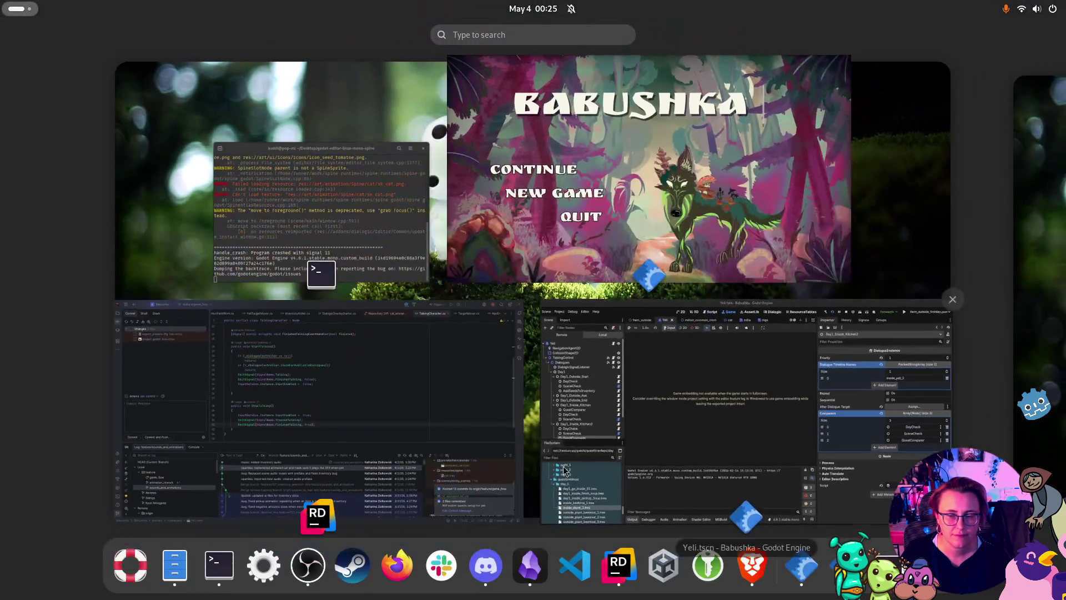
left_click(566, 197)
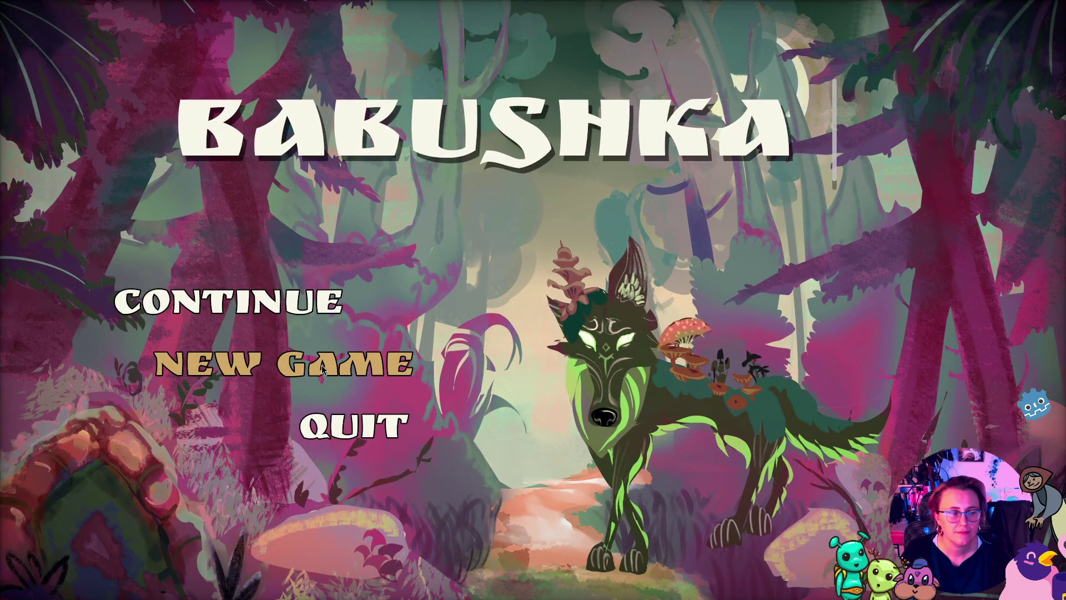
Start a New Game, walk the grandmother to the beetroot, and advance Vesna's dialogue
left_click(322, 370)
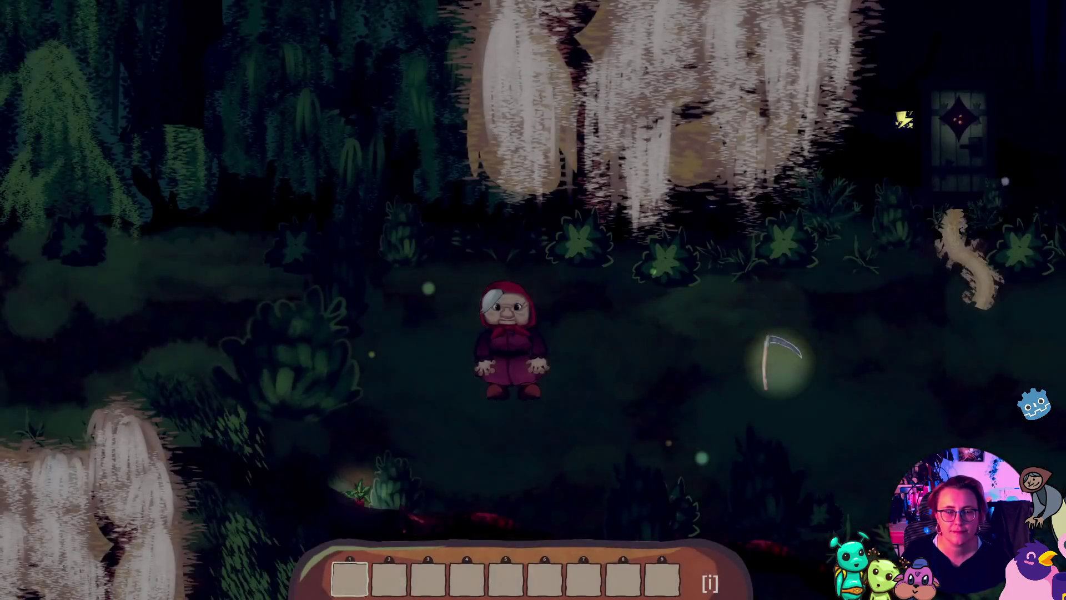
key("Print")
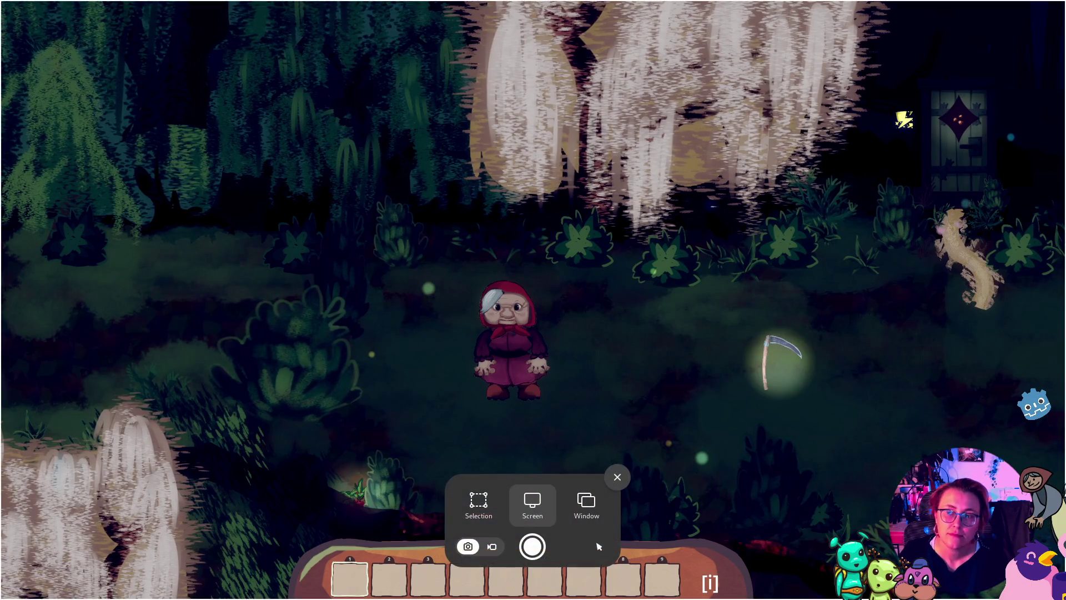
key("Escape")
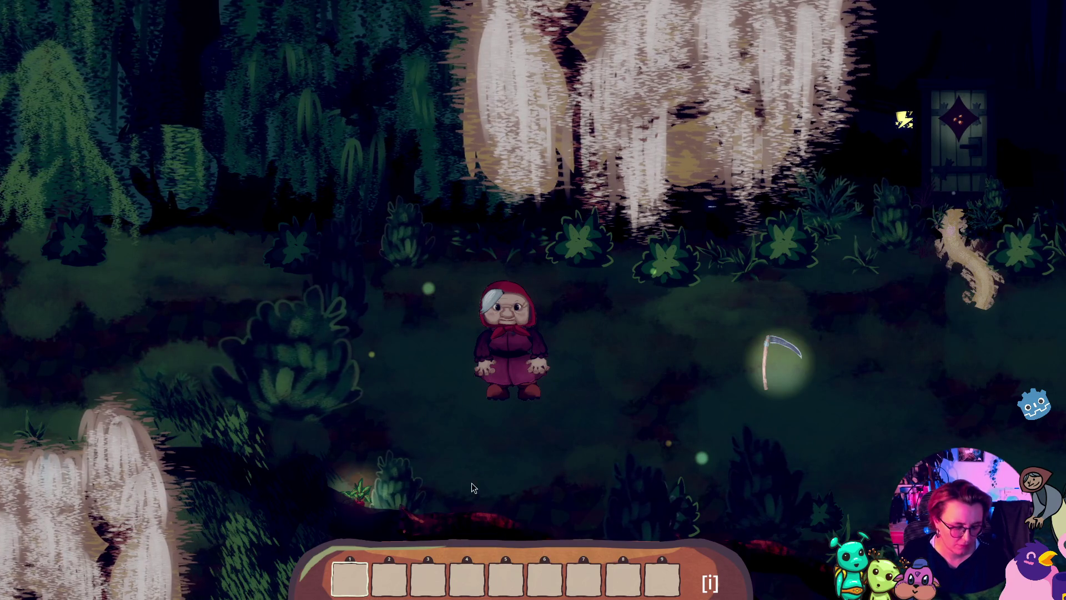
key("a")
left_click(402, 495)
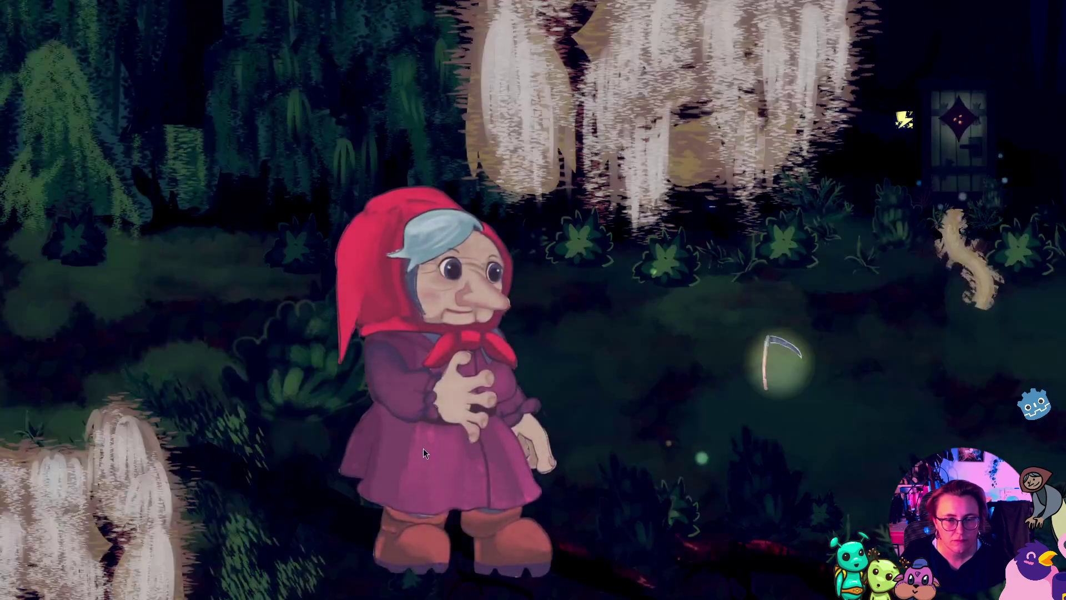
left_click(615, 355)
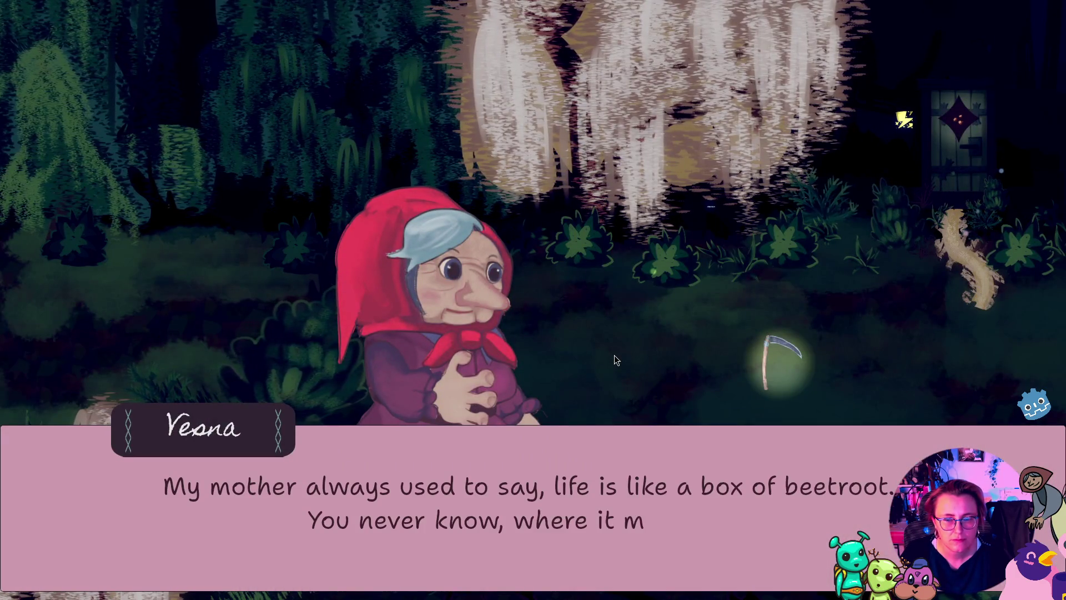
Finish the beetroot dialogue, keep the scythe, harvest another beetroot, and pick up the glowing item
left_click(615, 352)
left_click(674, 362)
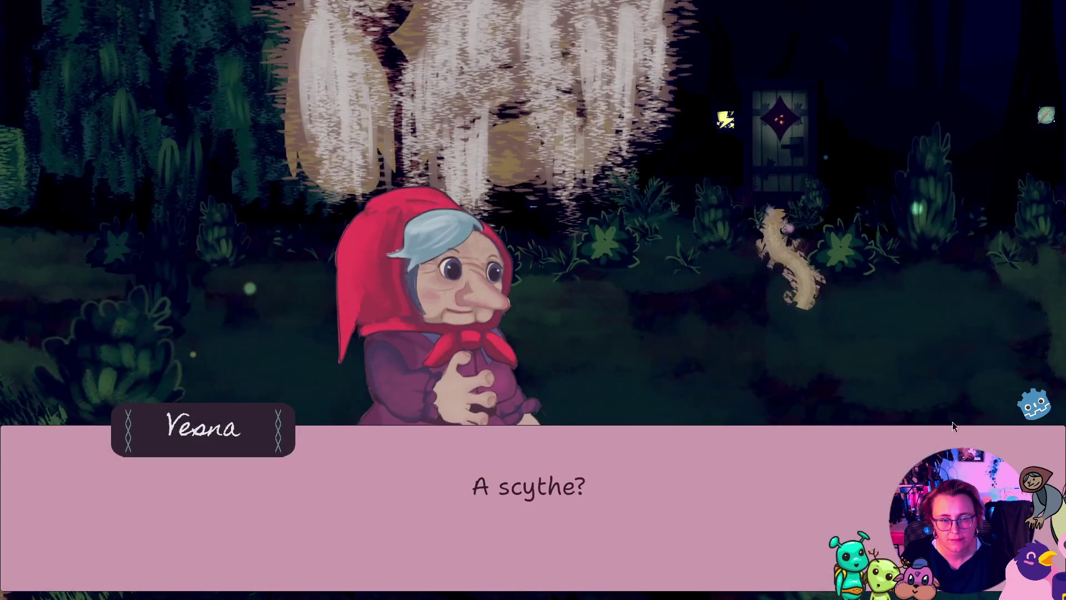
left_click(962, 381)
left_click(962, 383)
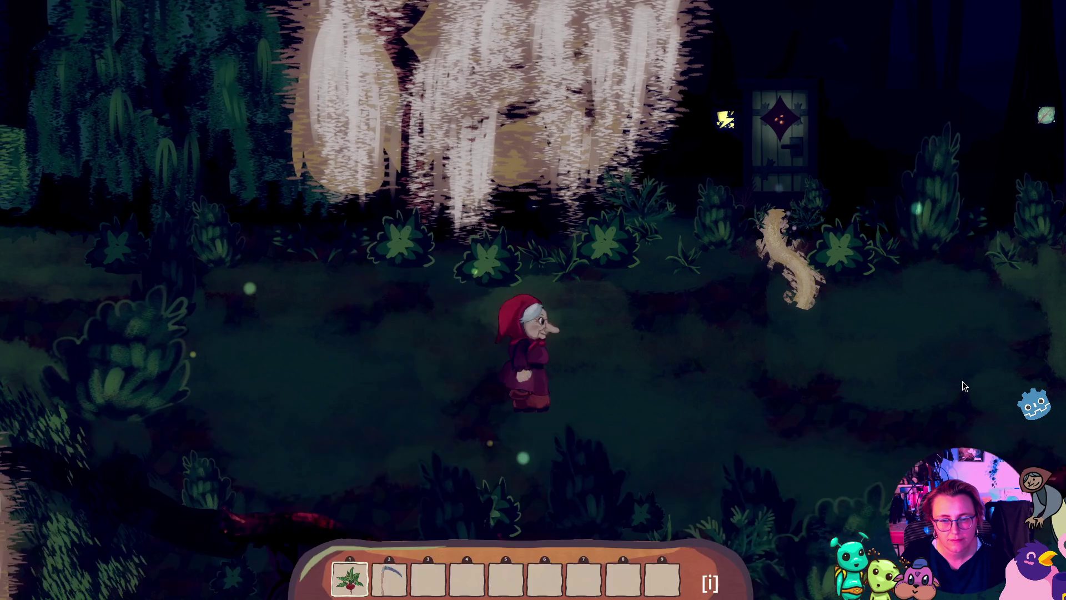
left_click(942, 388)
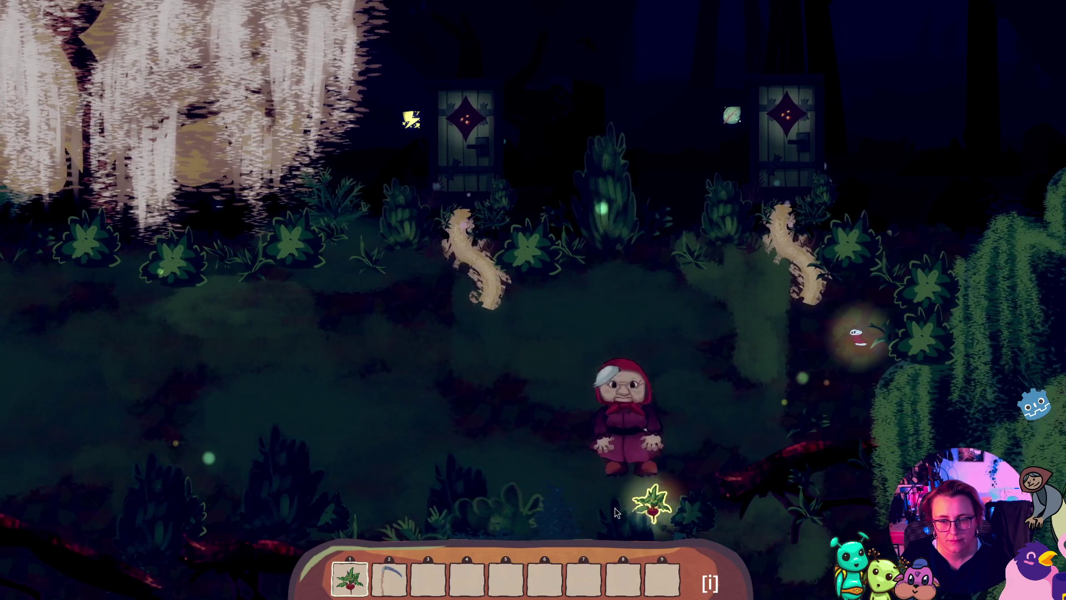
left_click(852, 344)
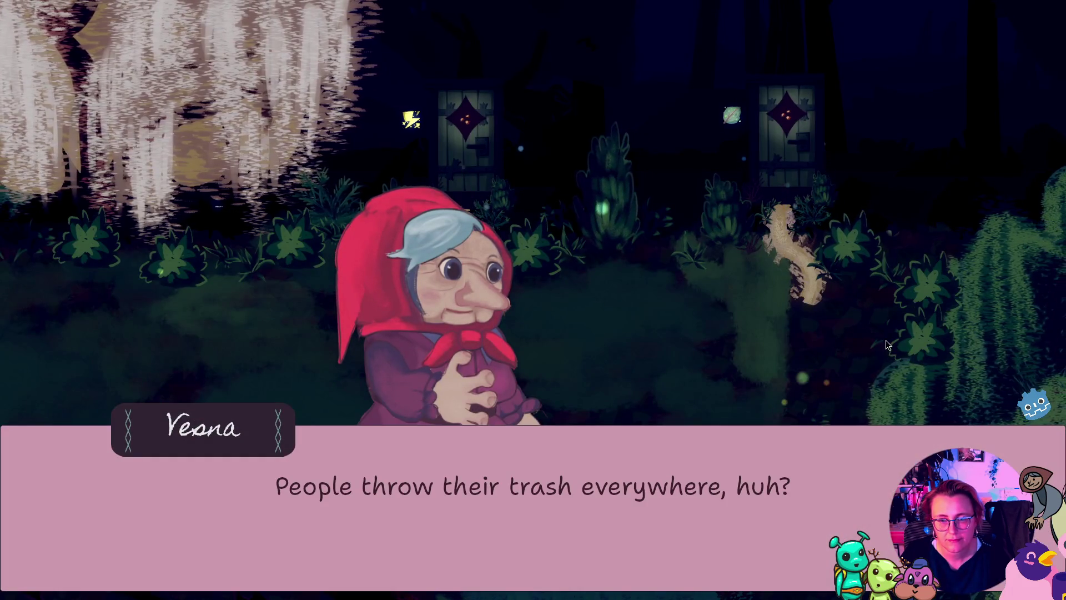
left_click(888, 344)
left_click(888, 344)
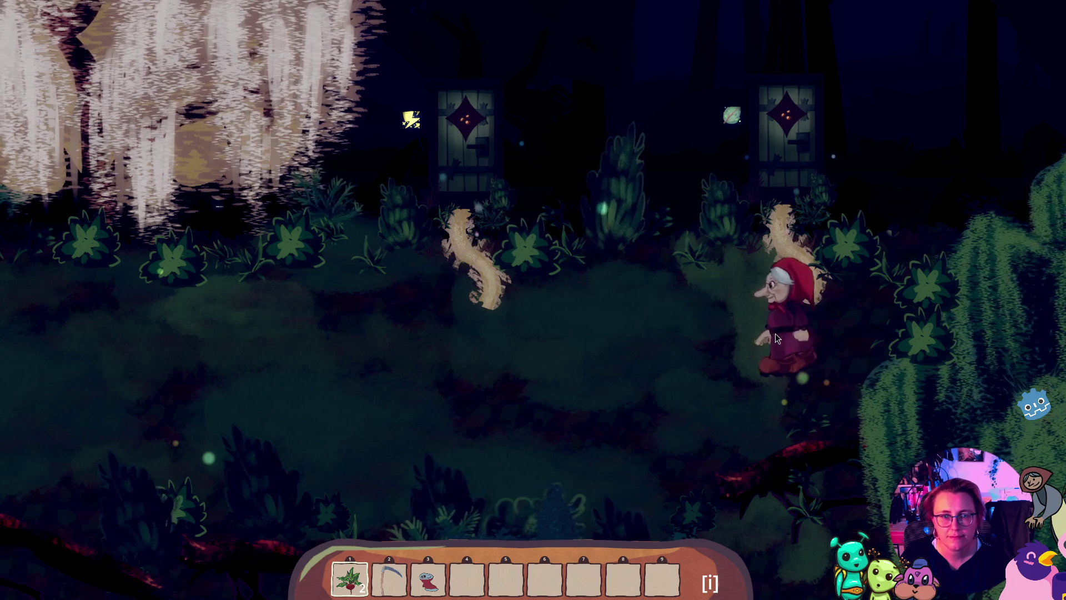
Walk the grandmother around the clearing up to the central bush, facing the camera
left_click(620, 331)
key("a")
key("d")
key("w")
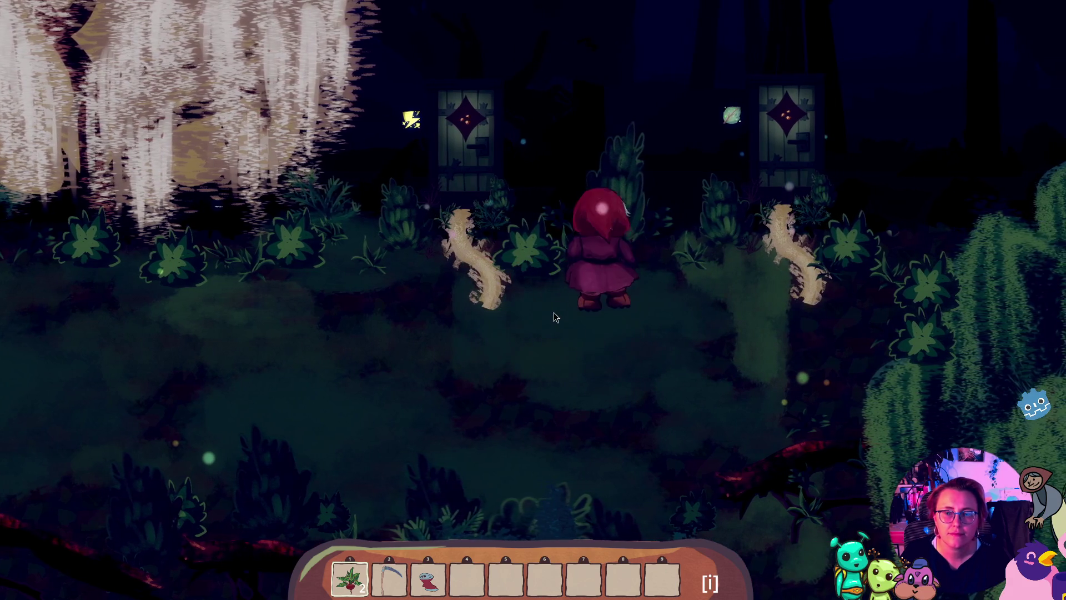
key("w")
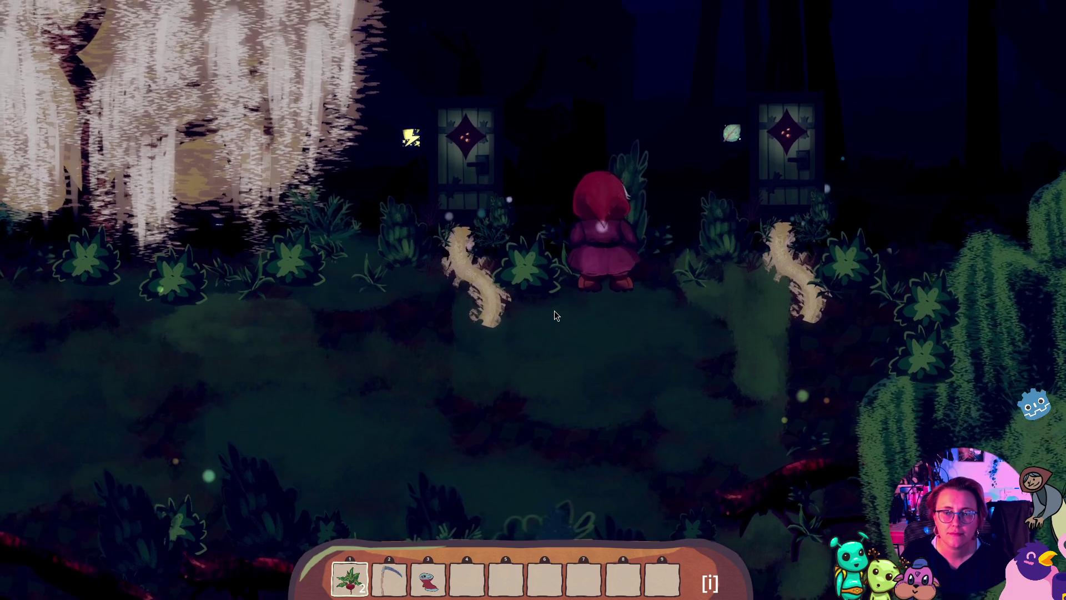
key("s")
key("d")
key("a")
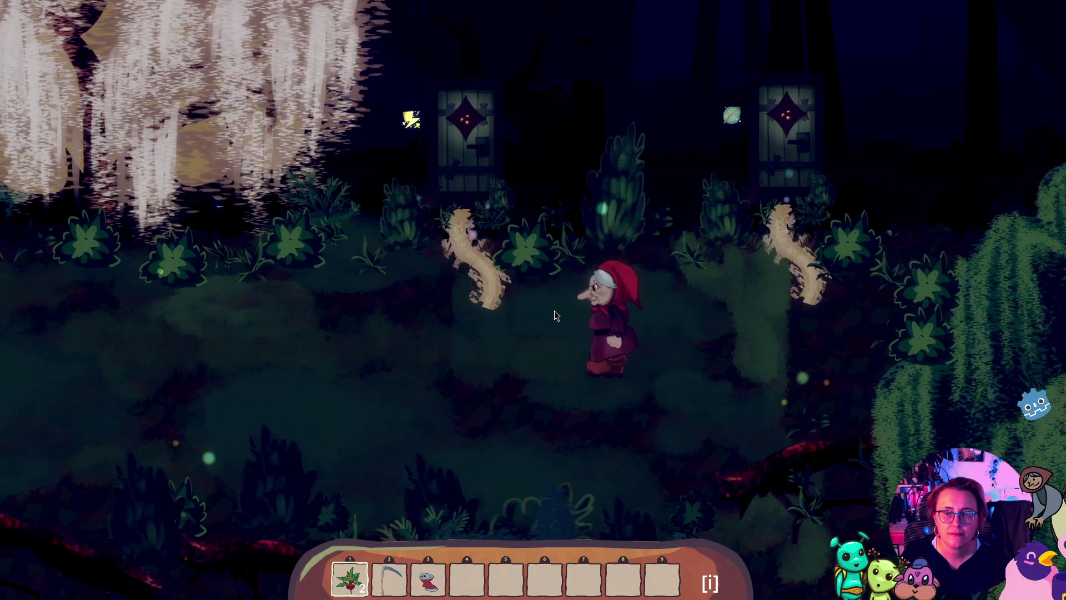
key("w")
key("w")
key("a")
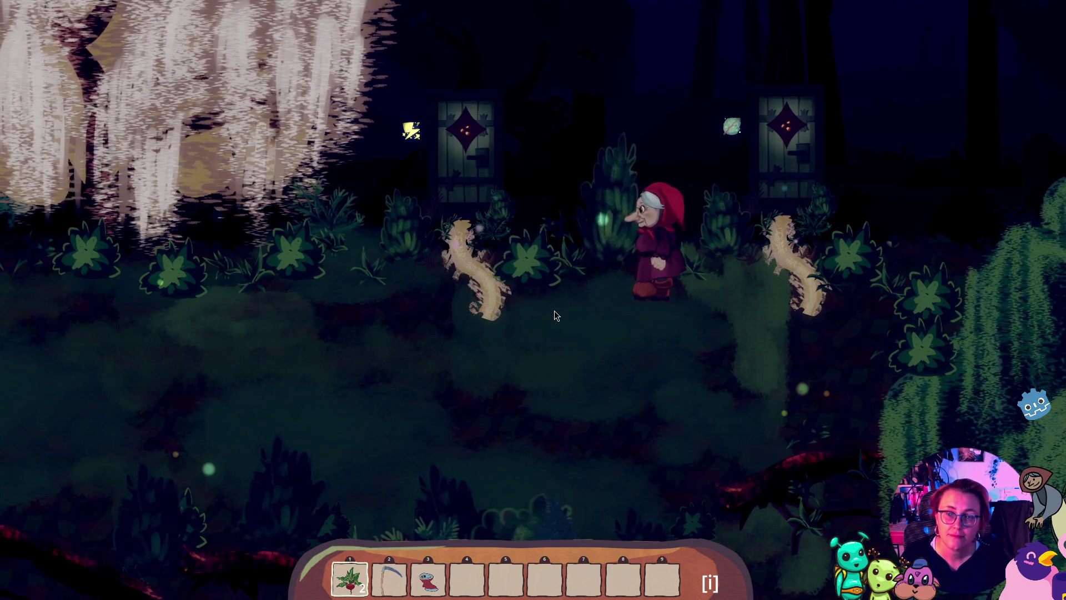
key("s")
Walk the grandmother up to the left door and go through into the next area
key("super+shift+5")
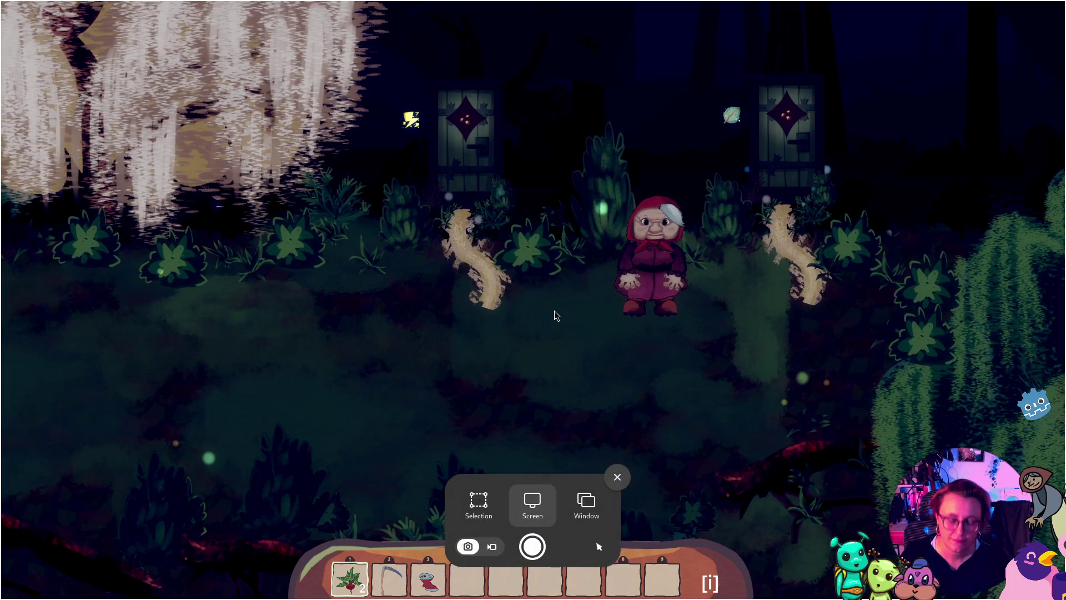
key("Escape")
key("a")
key("w")
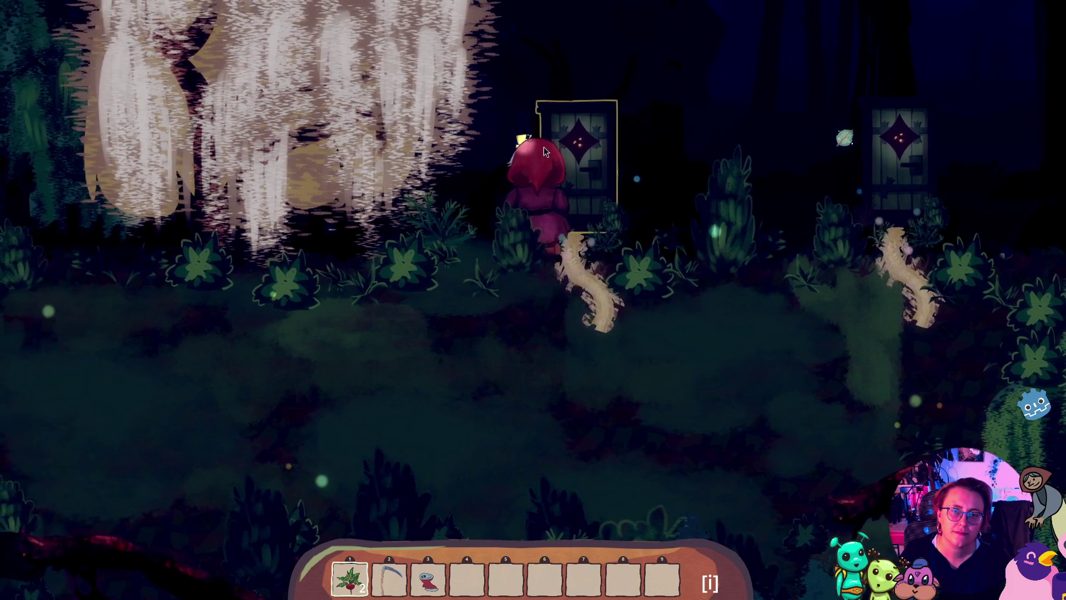
left_click(544, 146)
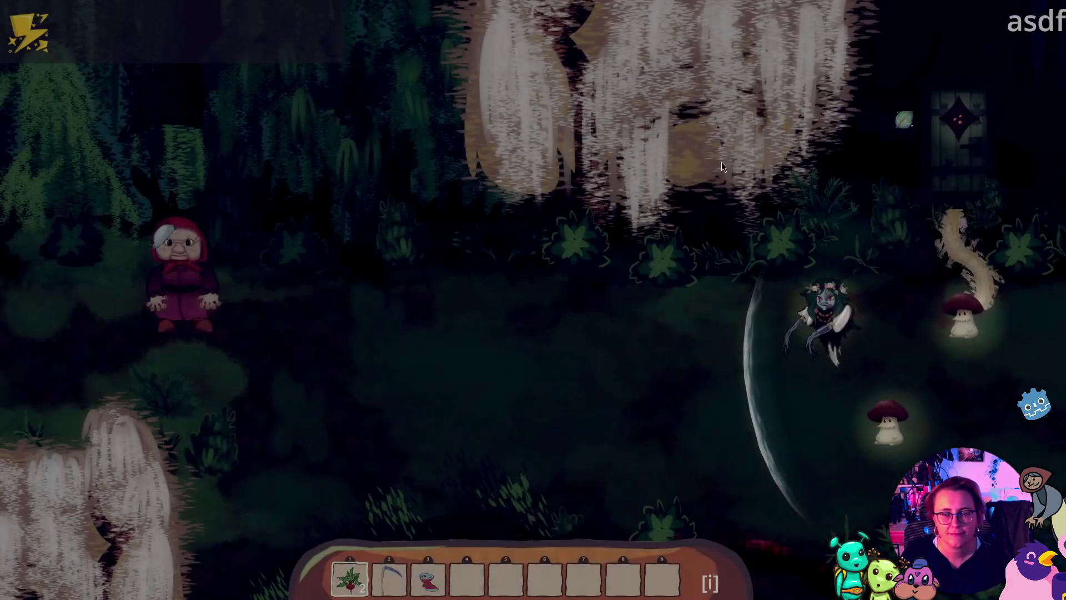
Walk the grandmother right across the new forest area toward the enemies
key("d")
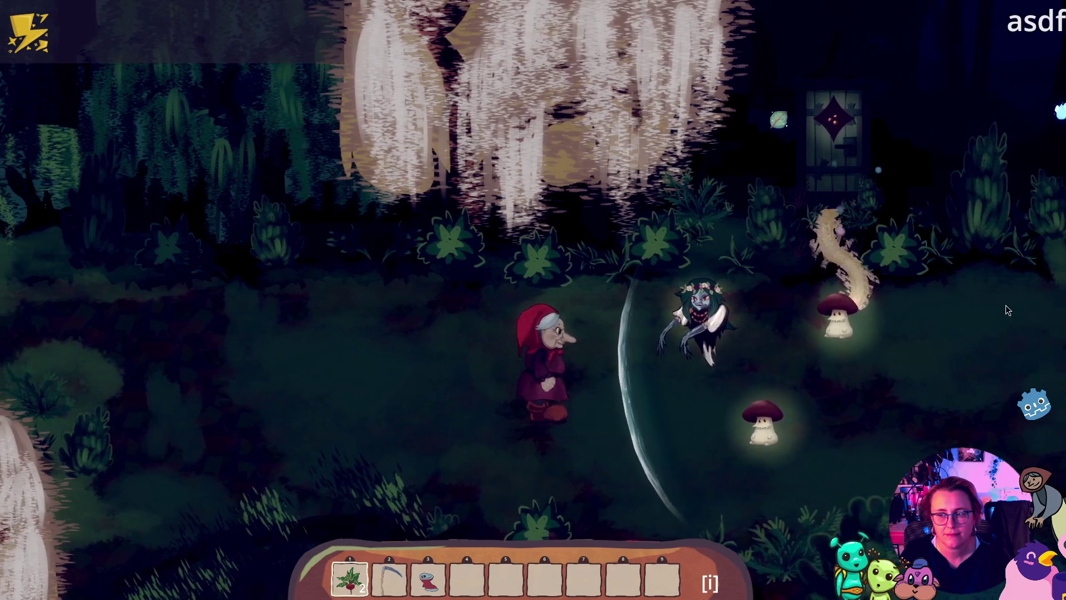
key("Print")
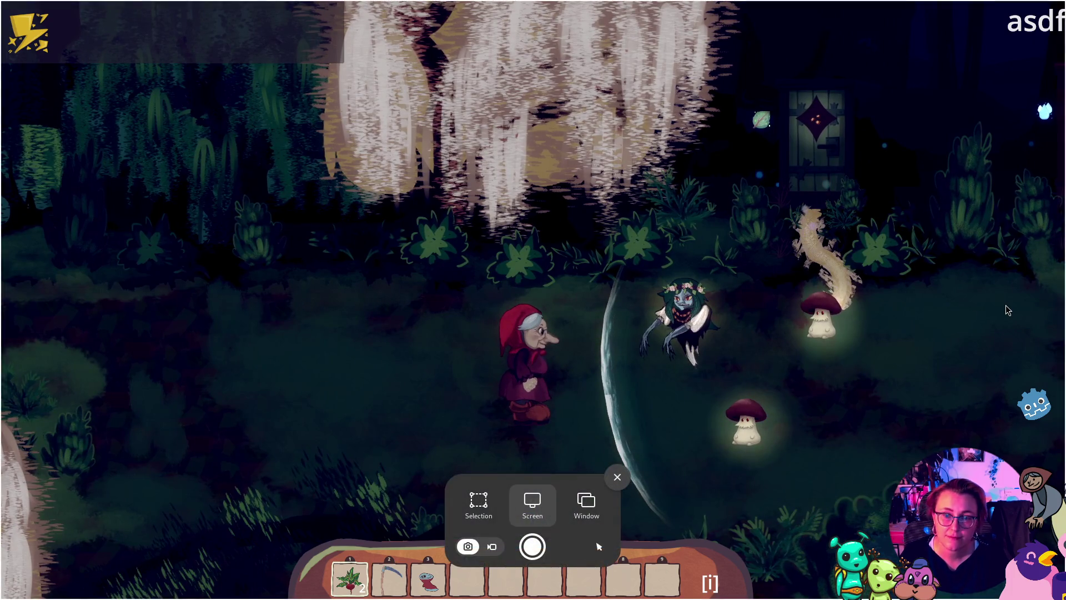
key("Escape")
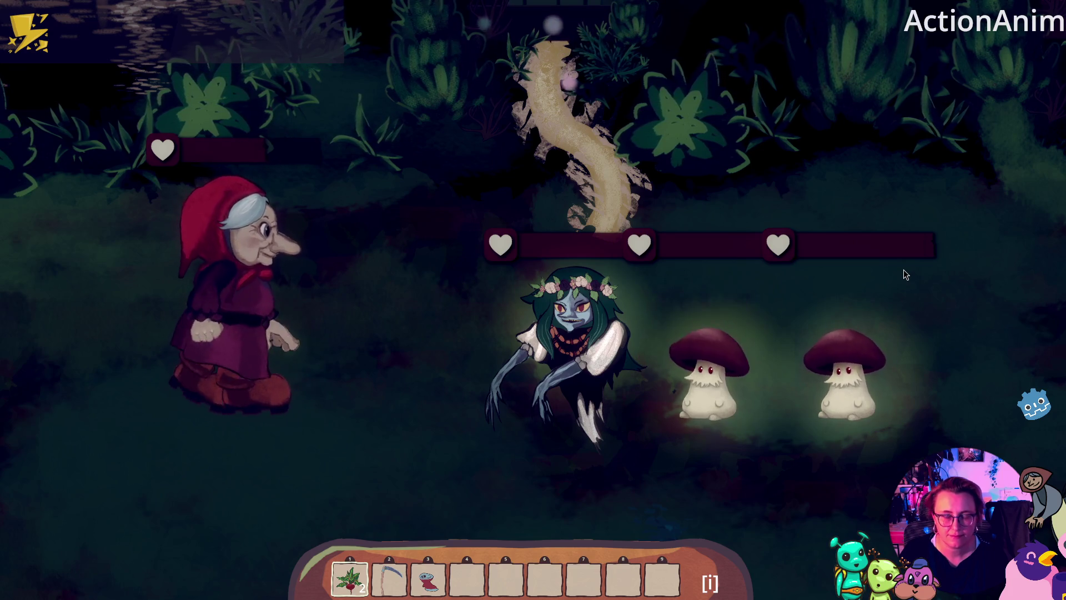
key("Print")
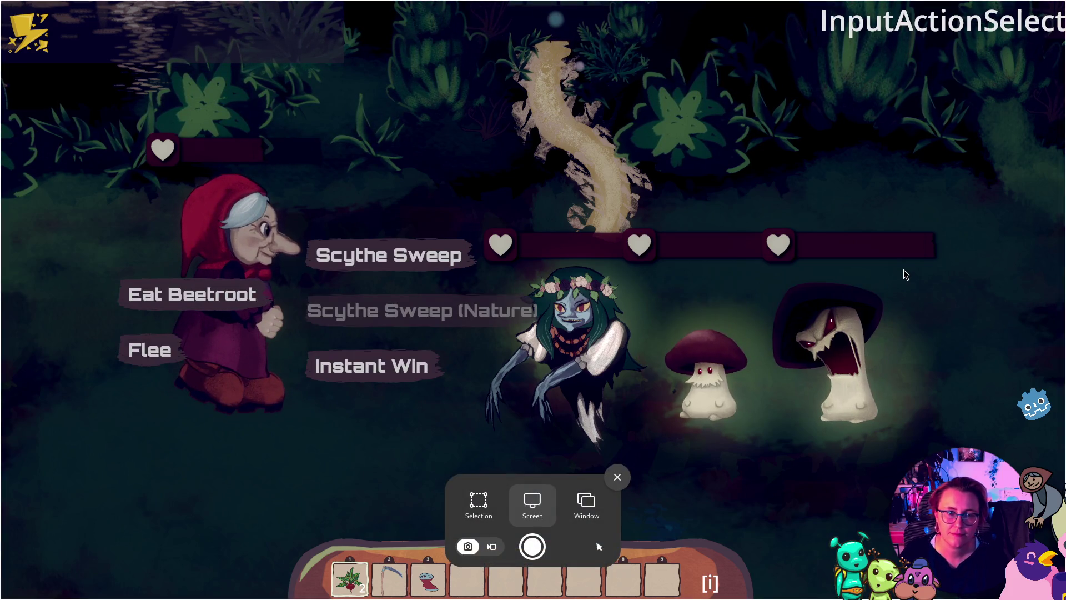
key("Escape")
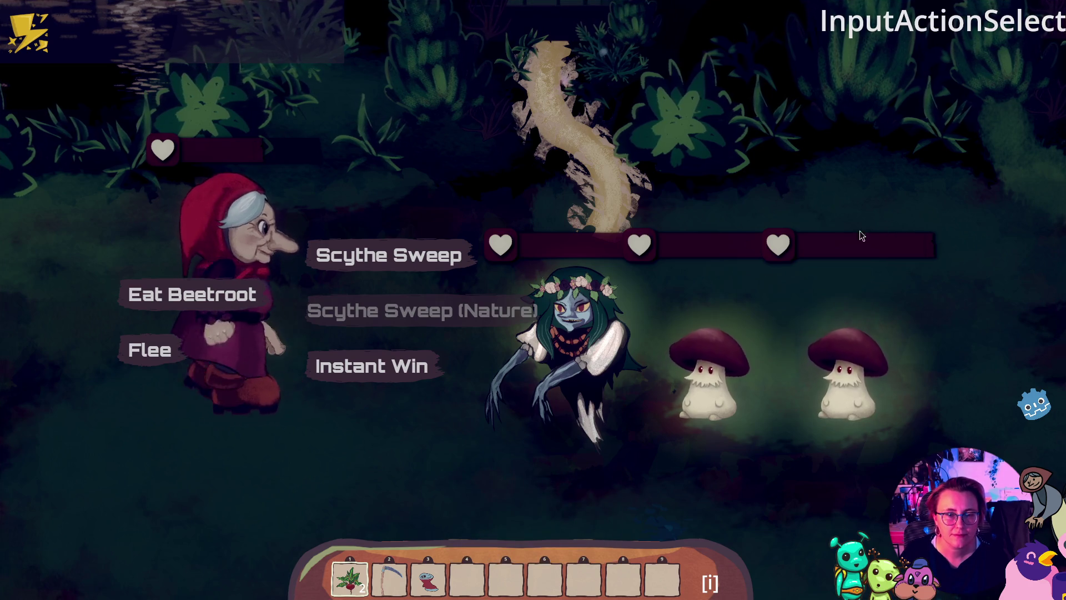
Attack with Scythe Sweep, stop both timing bars, then use Instant Win on the witch
left_click(414, 255)
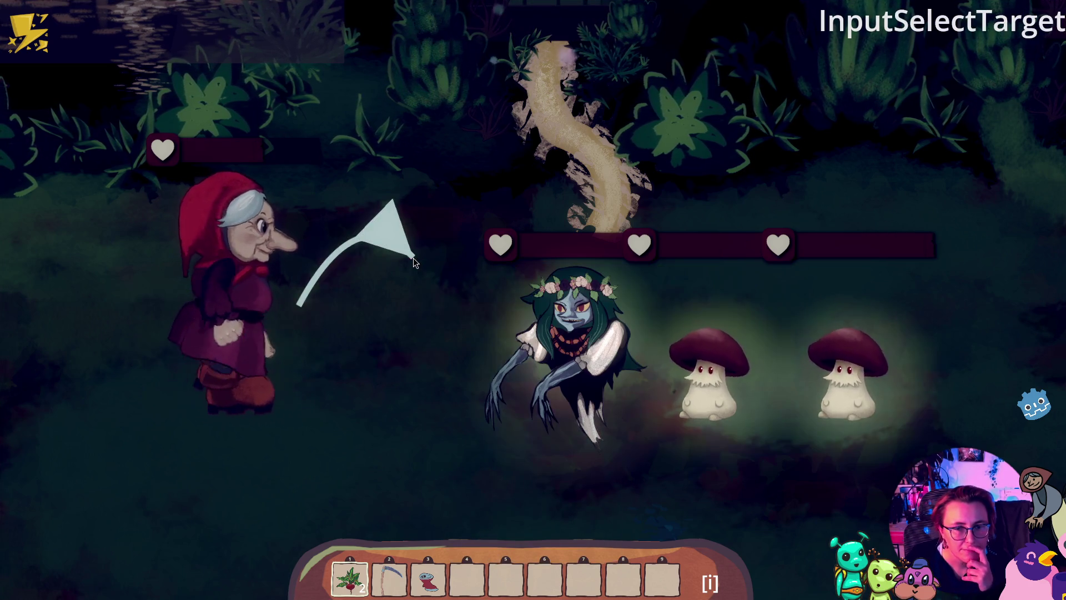
left_click(593, 351)
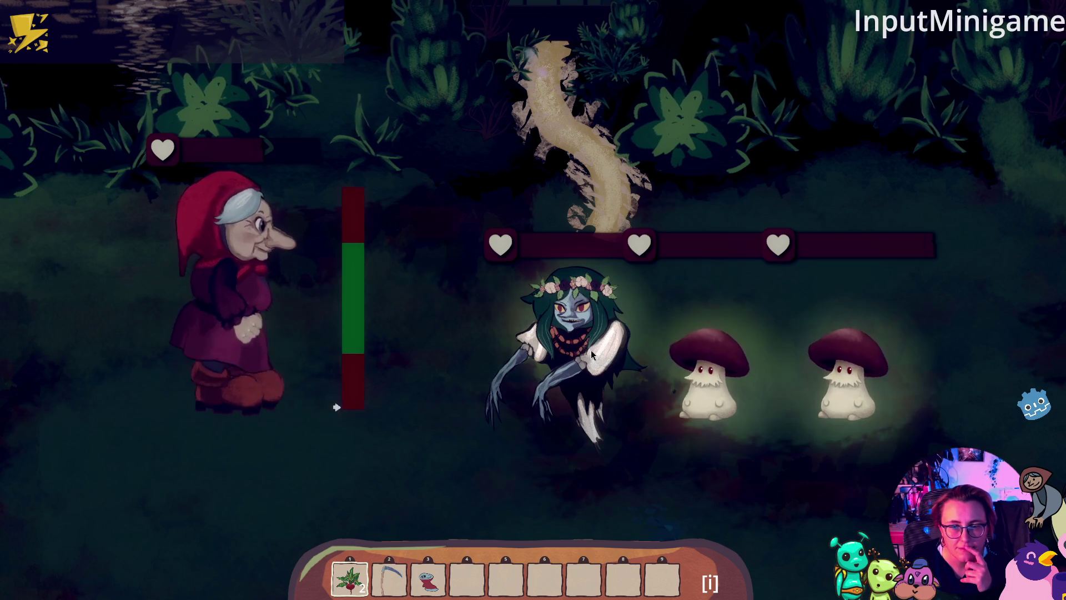
left_click(584, 347)
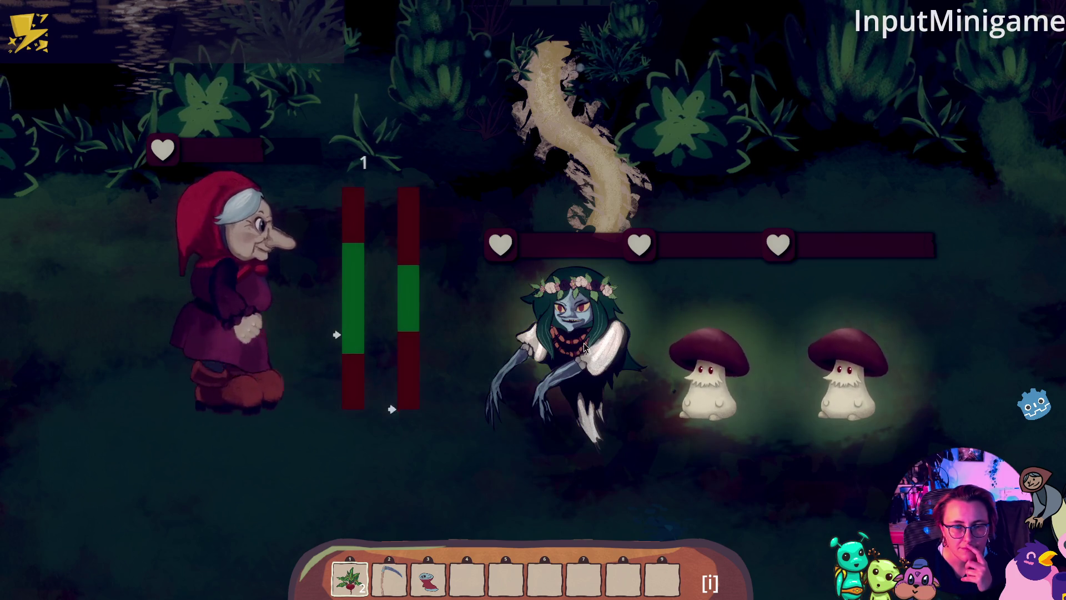
left_click(584, 347)
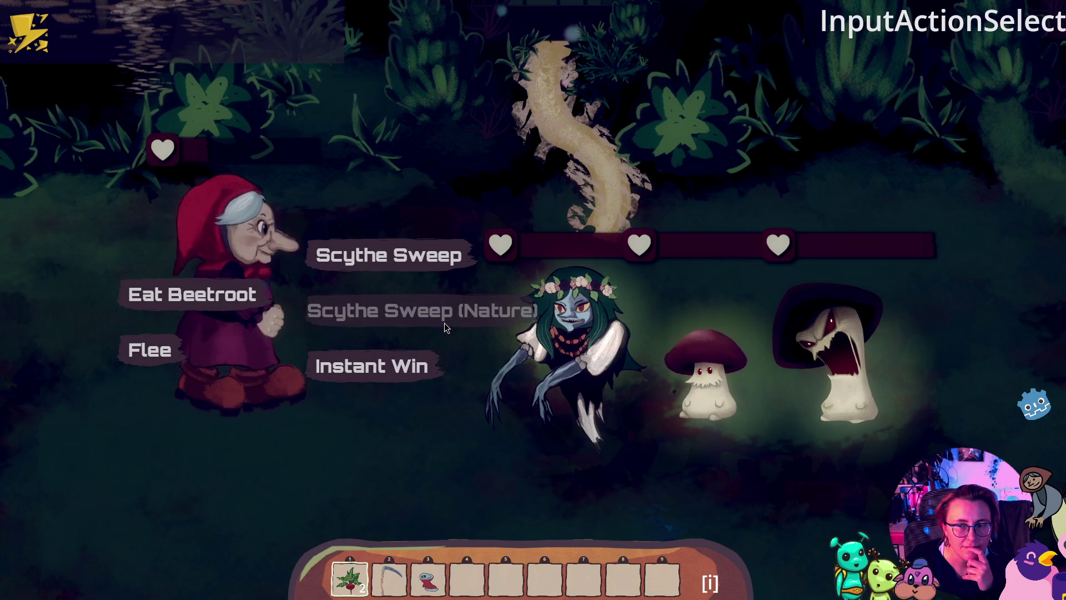
left_click(382, 359)
left_click(576, 344)
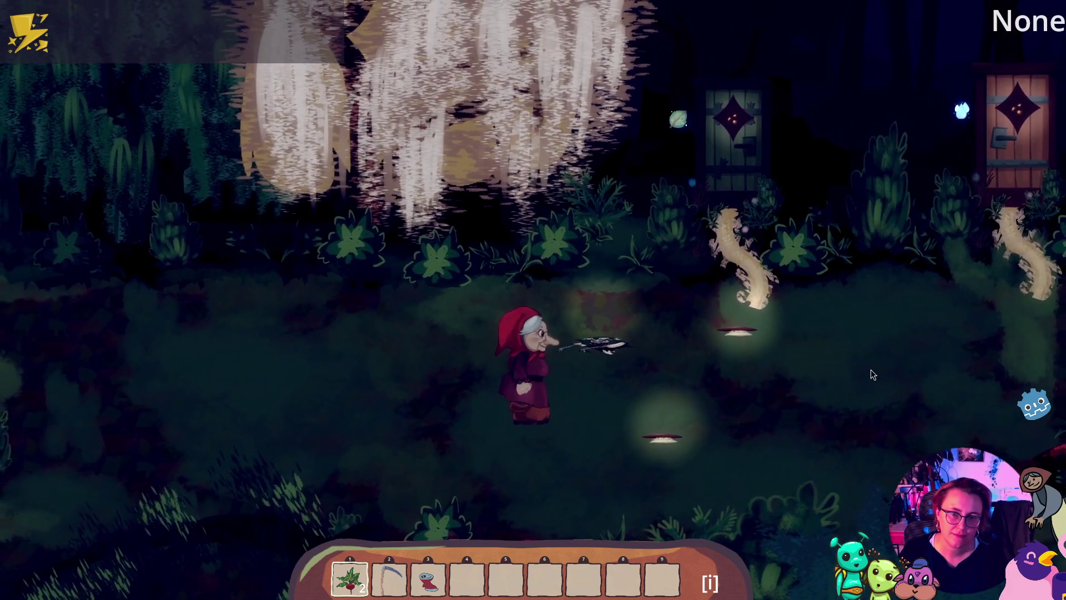
Walk the grandmother through the right-hand forest door to the area with the shadow creature and mushroom
key("d")
key("w")
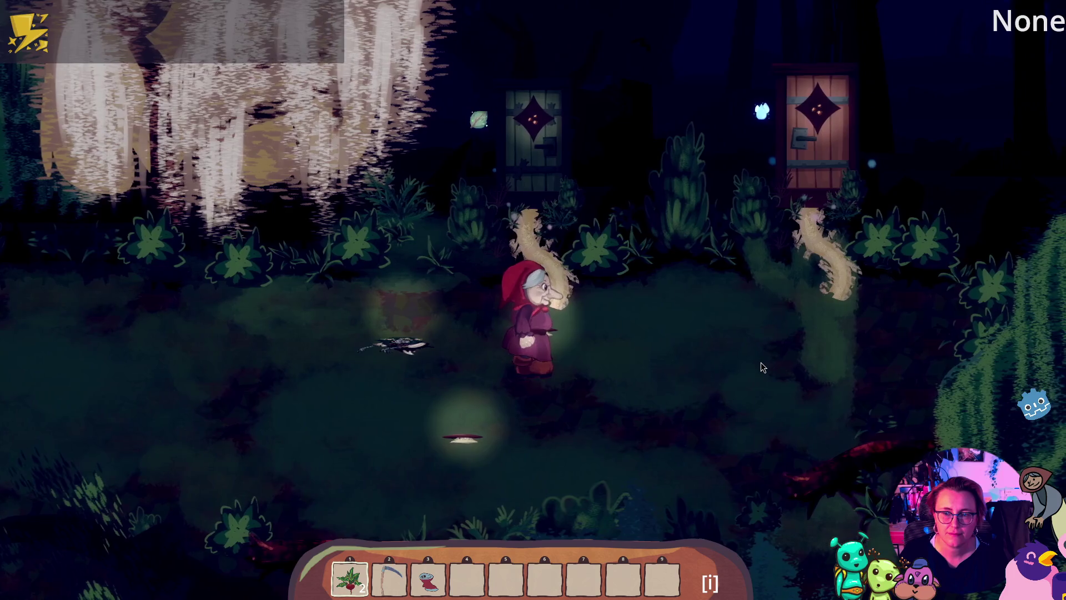
key("d")
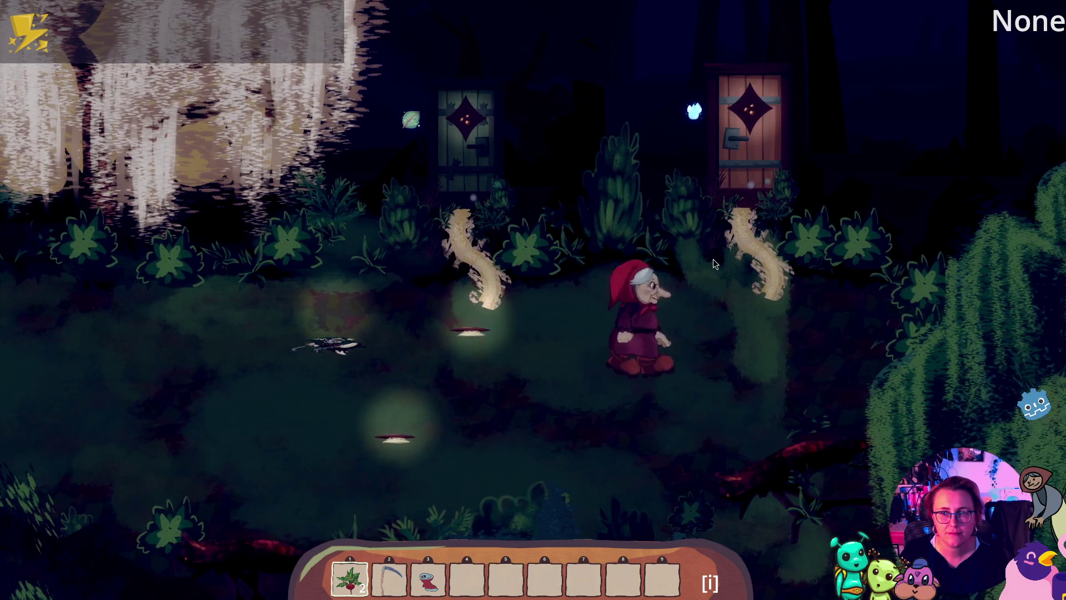
key("d")
key("w")
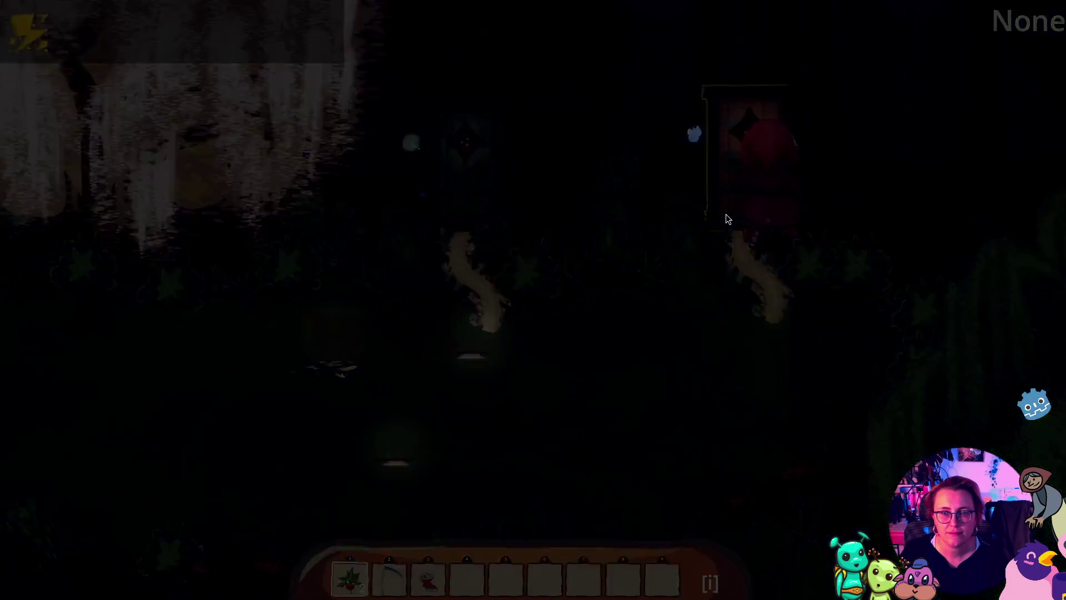
key("d")
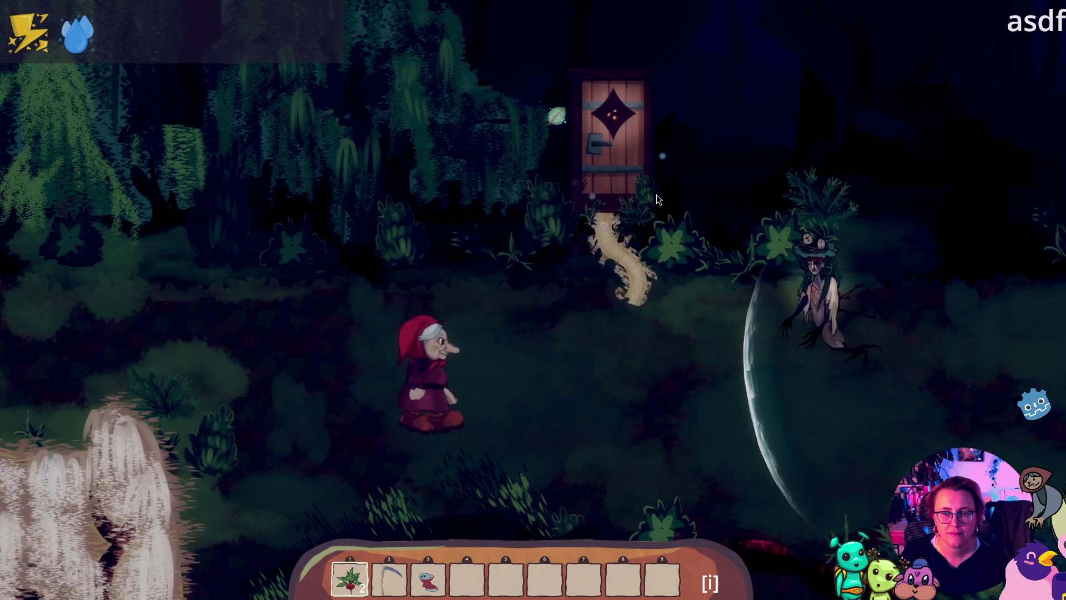
key("w")
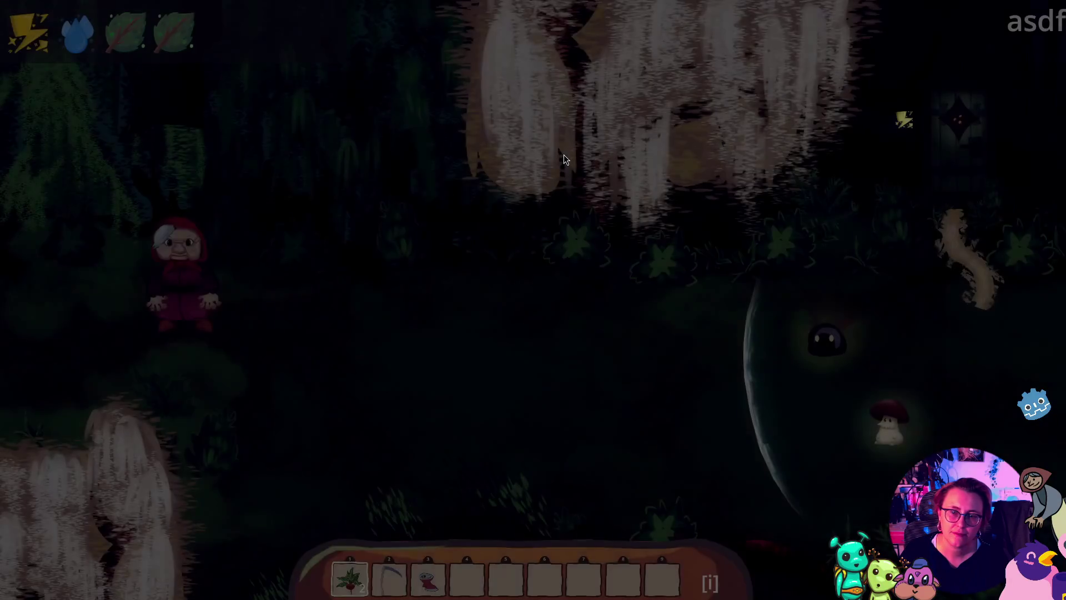
key("s")
key("d")
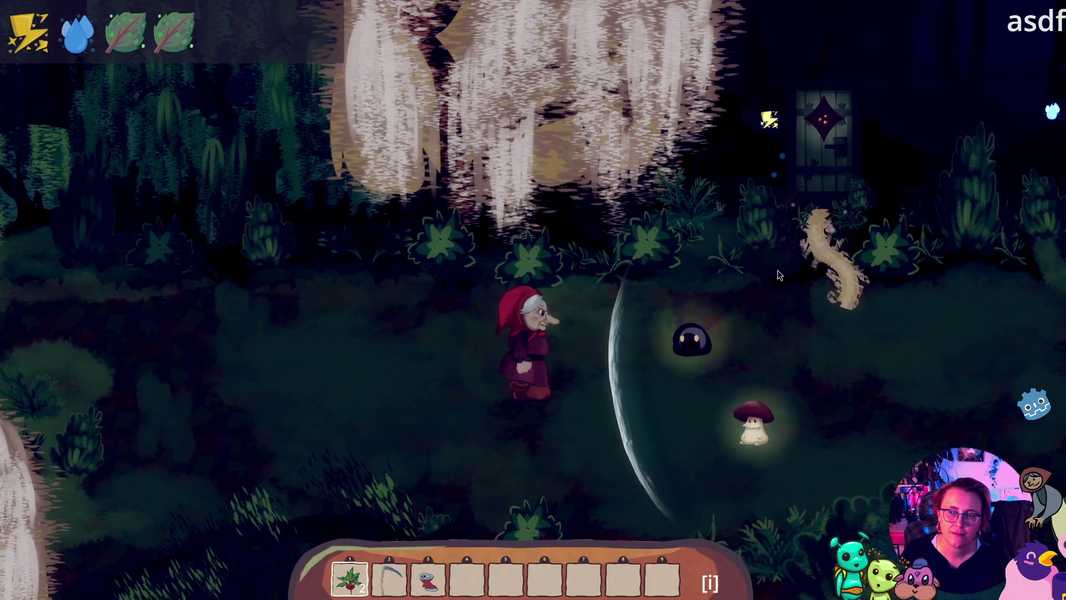
key("a")
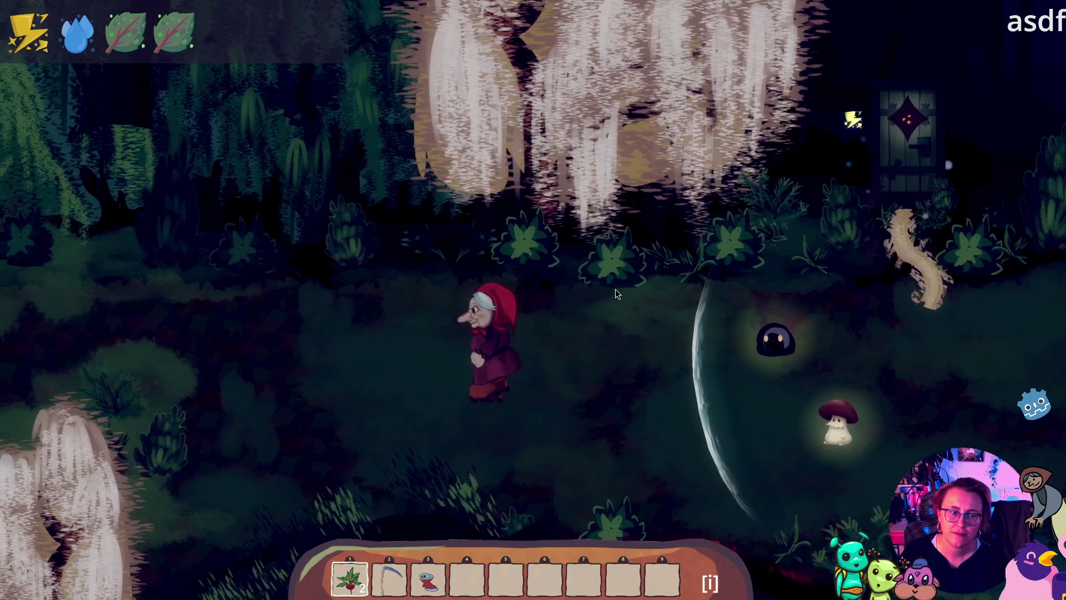
key("w")
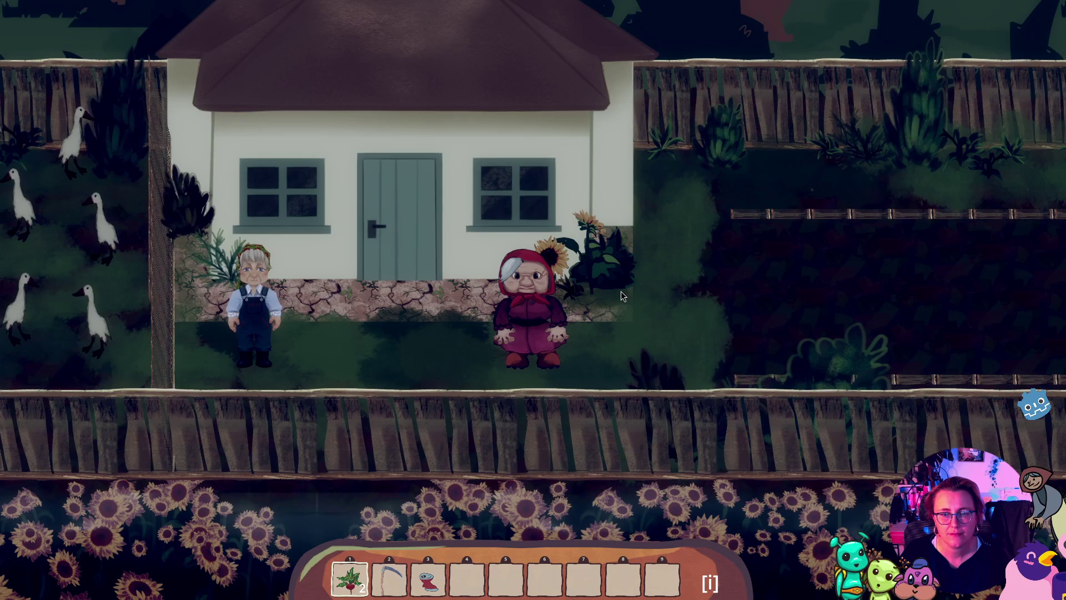
Walk the grandmother into the cottage and use the bed to return outside
key("w")
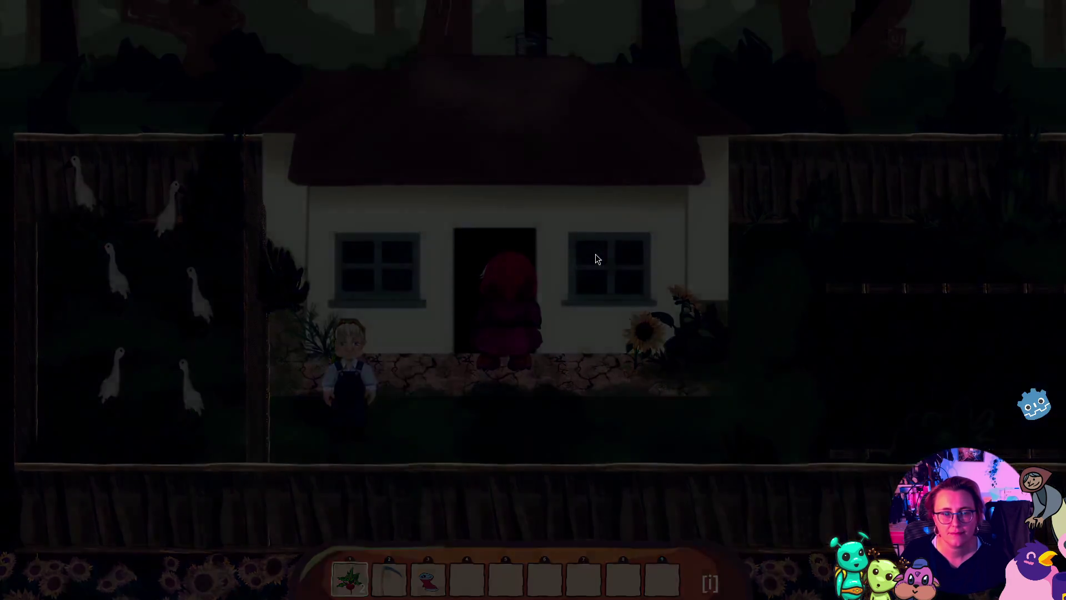
key("d")
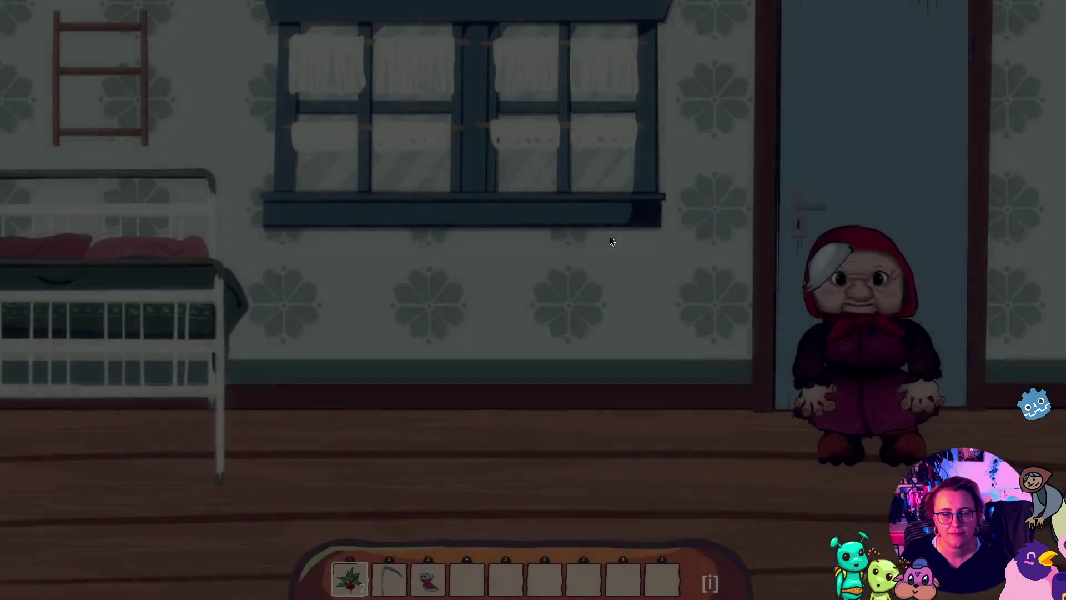
key("a")
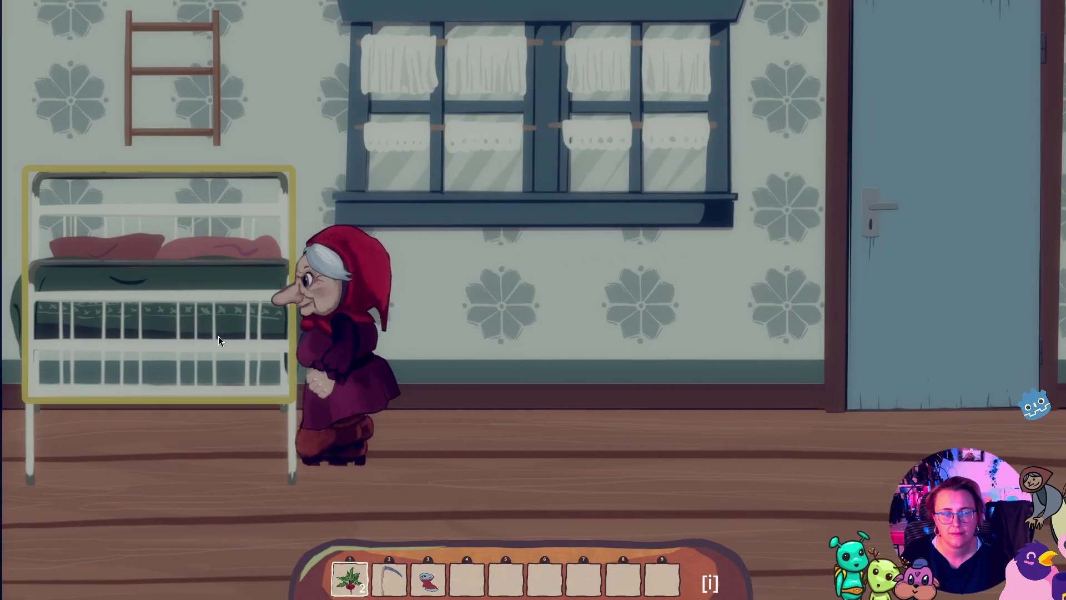
left_click(218, 337)
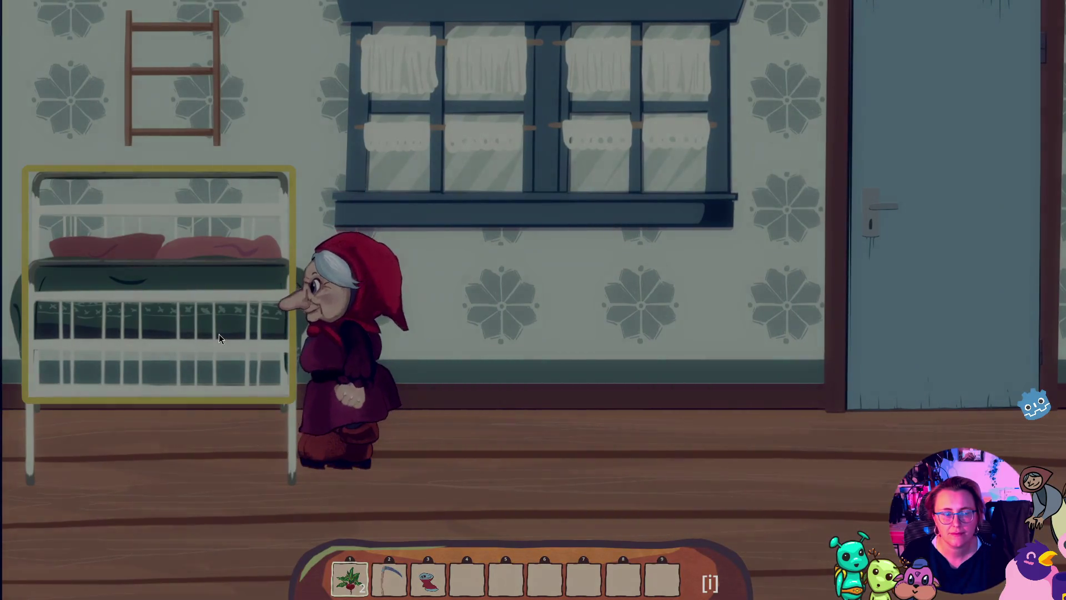
Walk over to the grandpa, talk with him, and move back beside him
key("a")
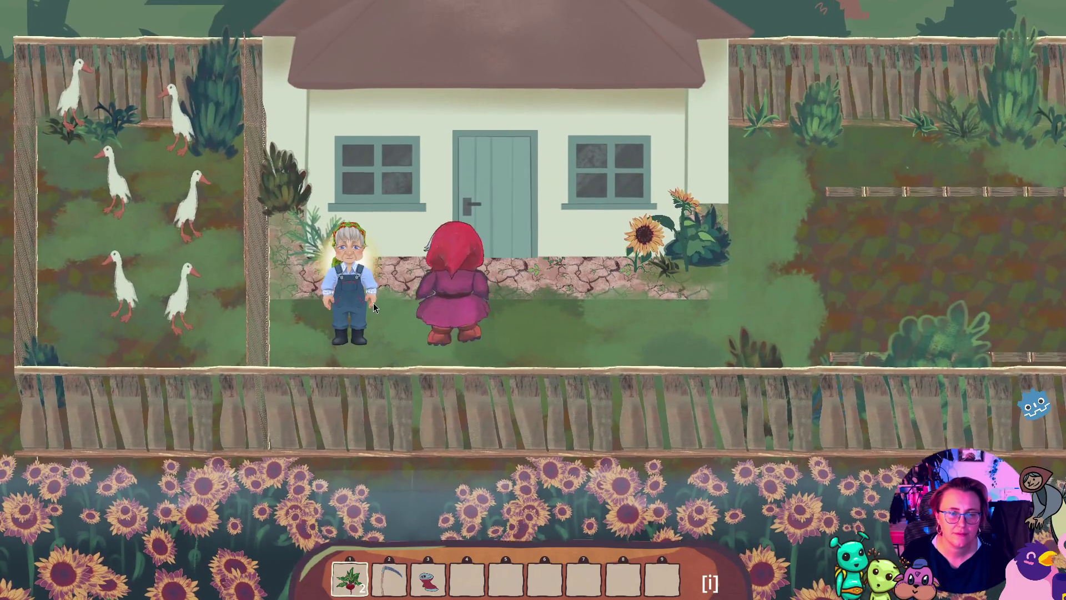
left_click(373, 302)
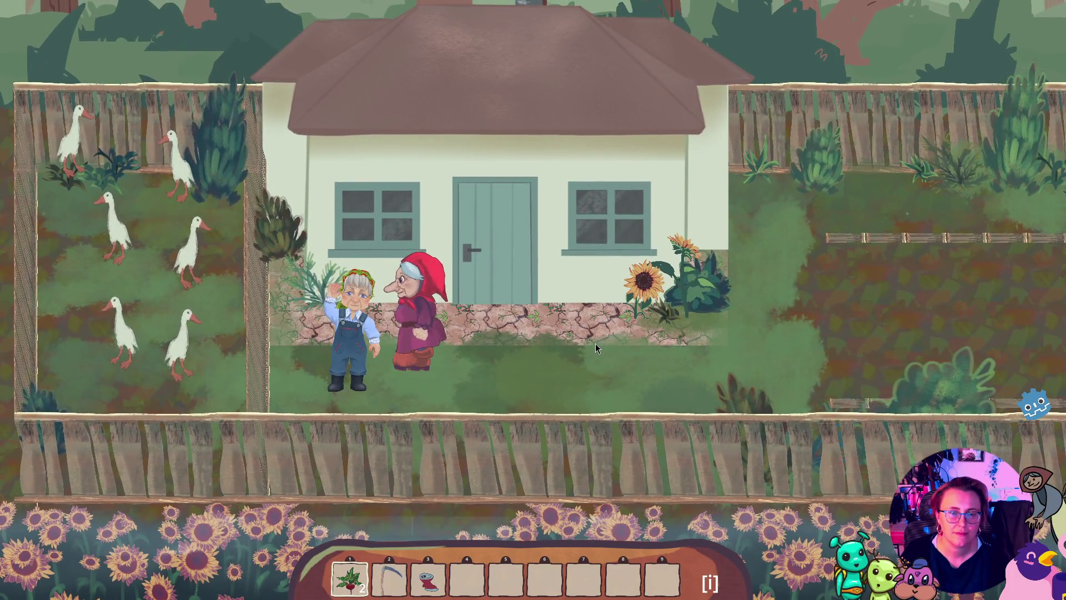
key("d")
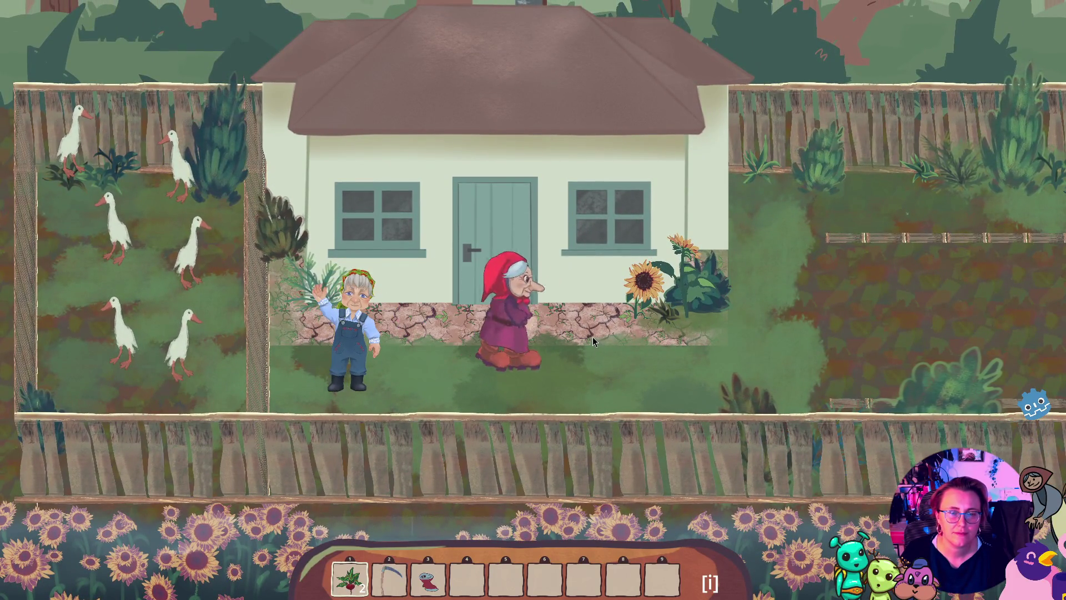
key("s")
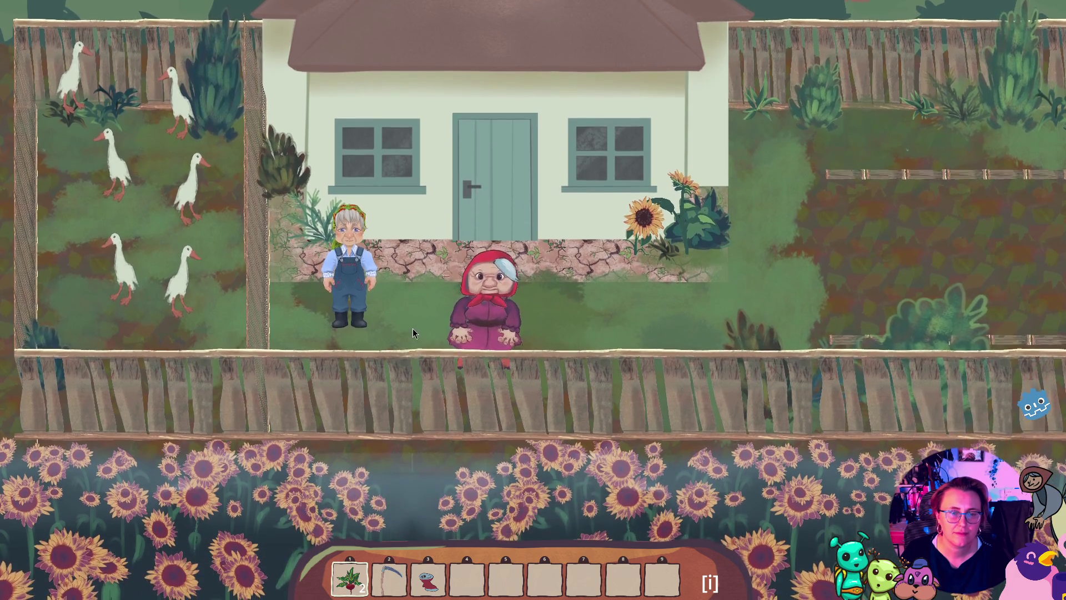
key("w")
key("a")
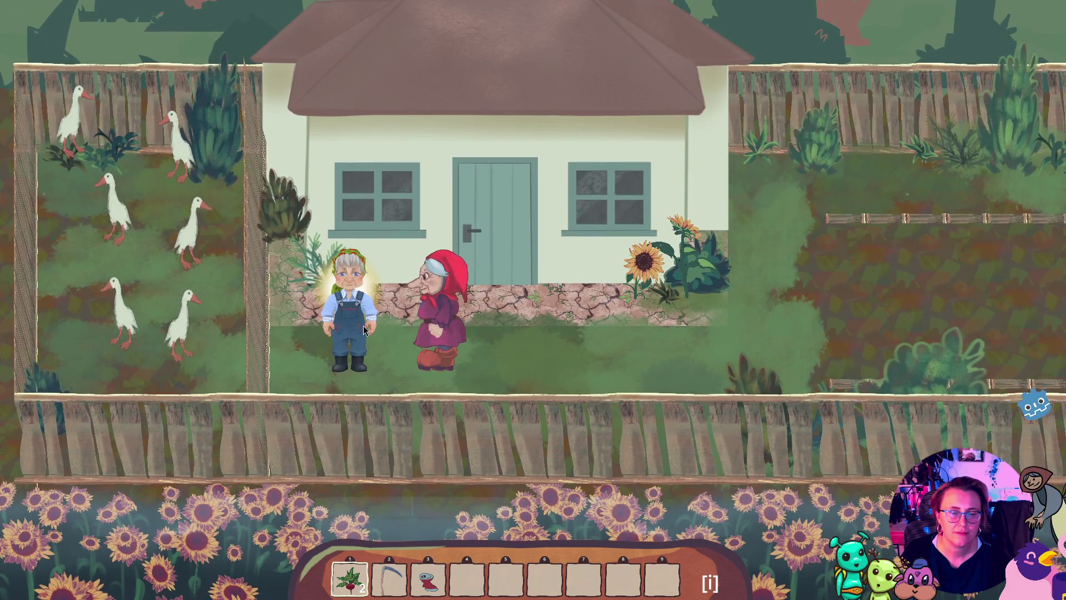
Walk her back and forth past the door, face her front, and dismiss the screenshot tool
key("a")
key("d")
key("d")
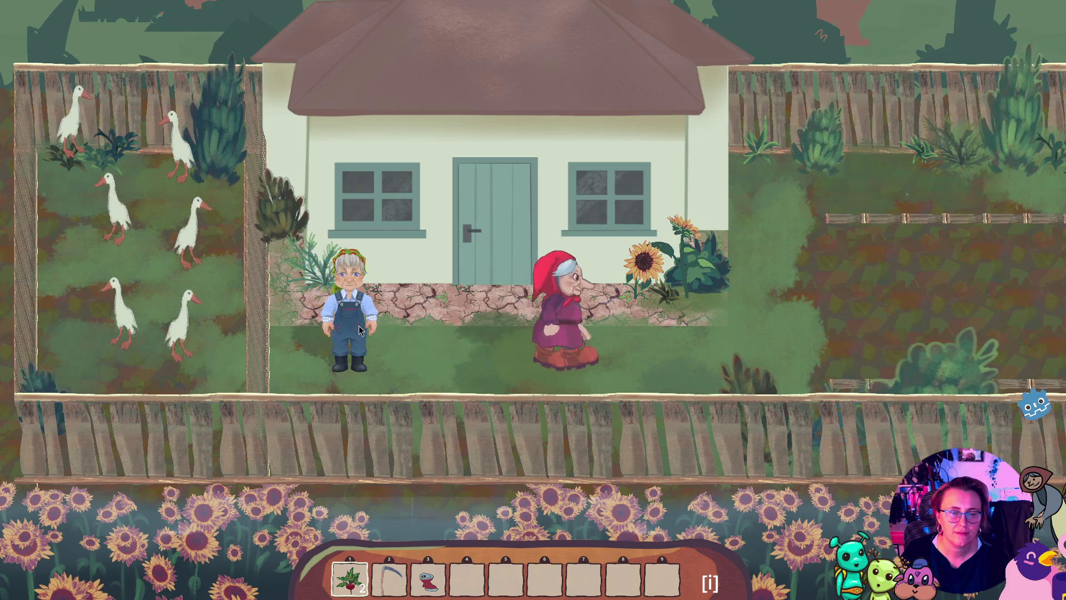
key("a")
key("d")
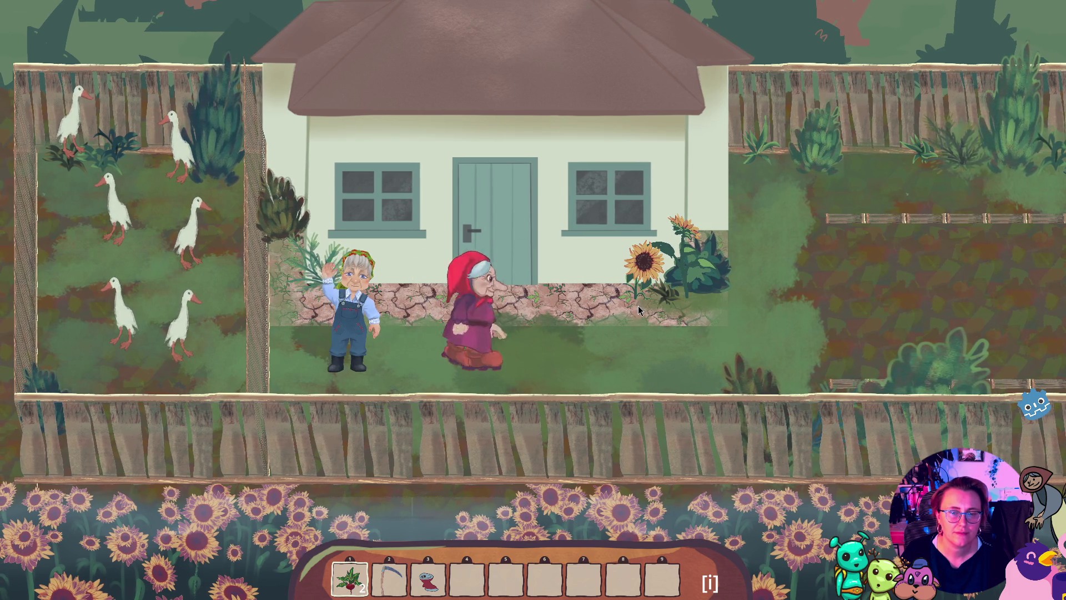
key("s")
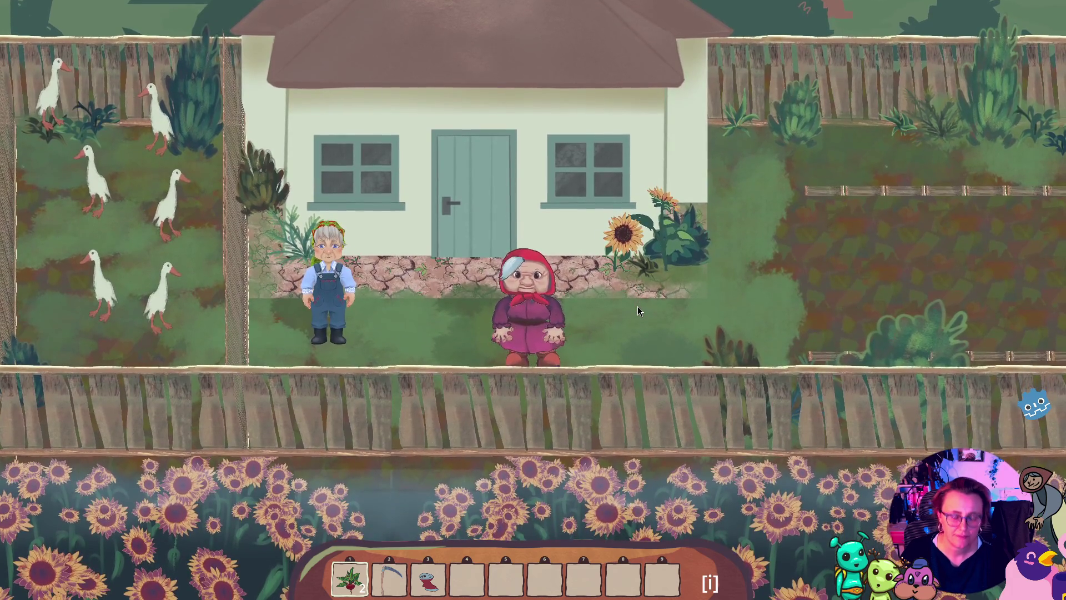
key("Print")
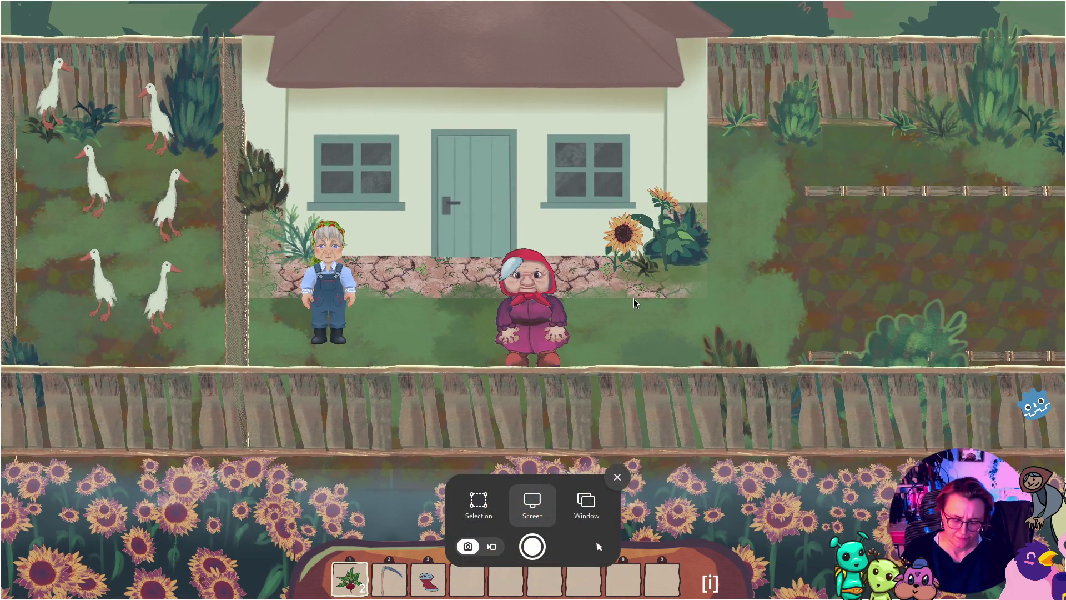
key("Escape")
Walk to the back fence, picking up the rake and then the watering can by the well
key("d")
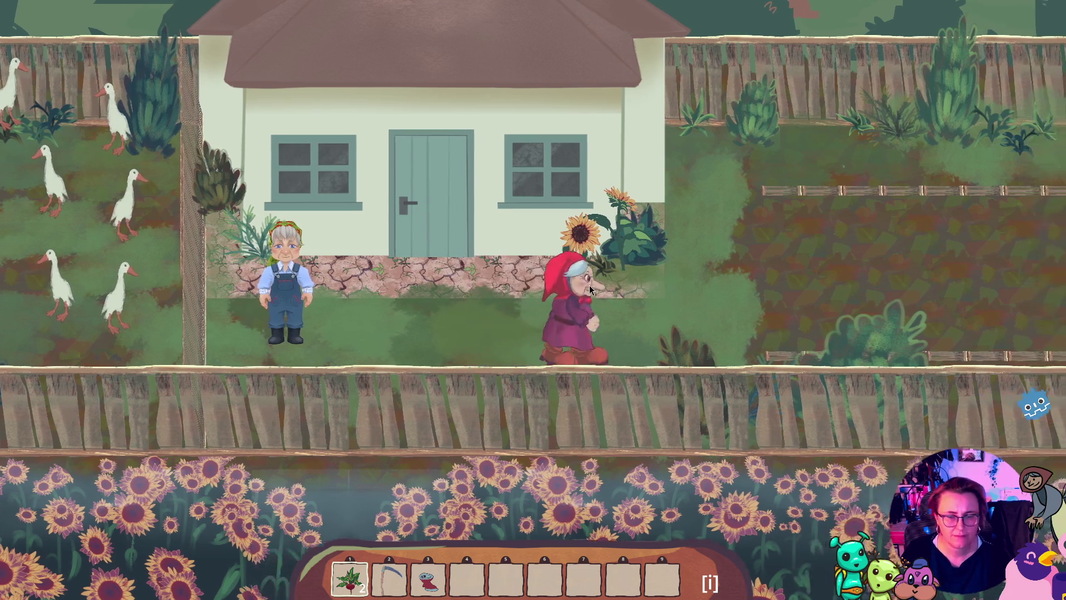
key("w")
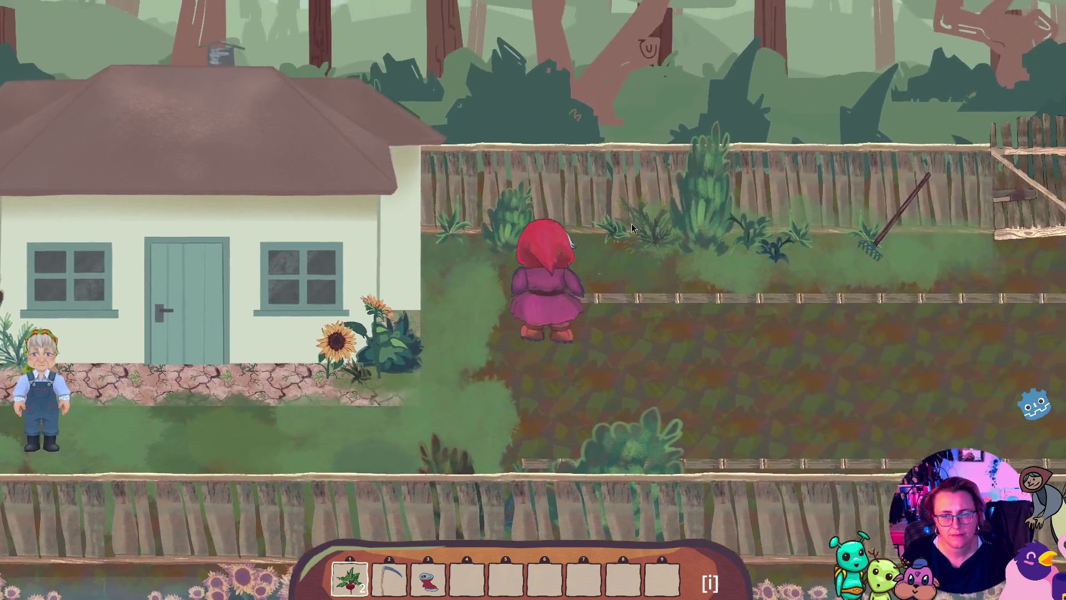
key("d")
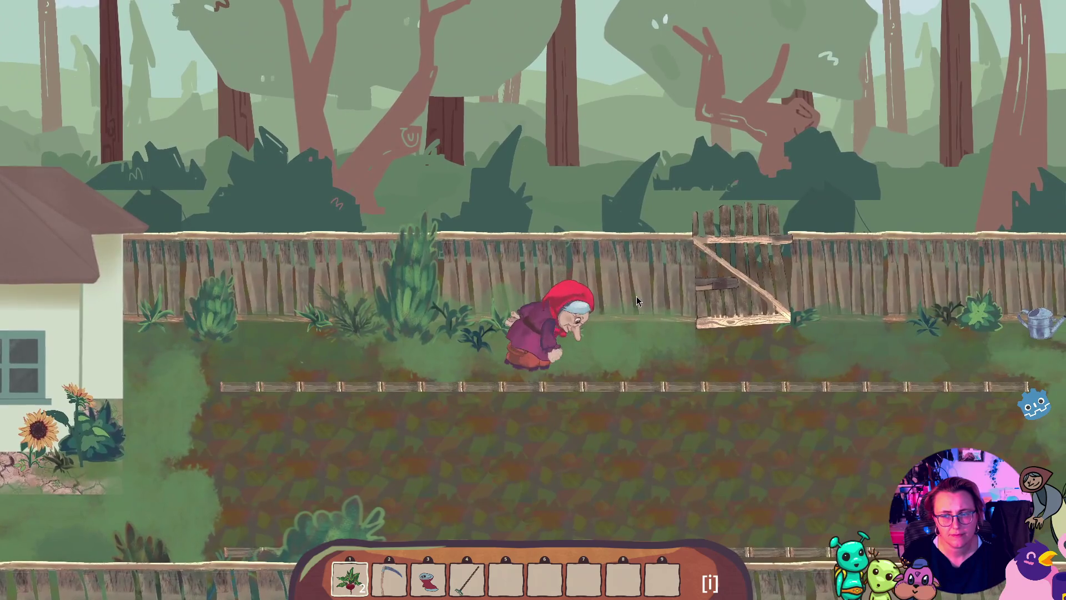
key("d")
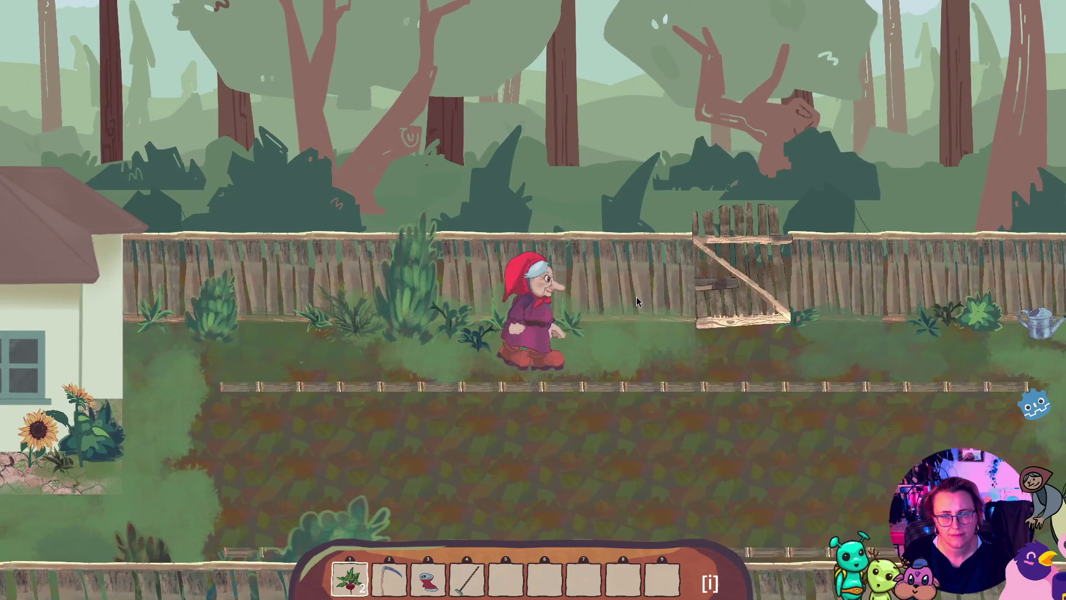
key("w")
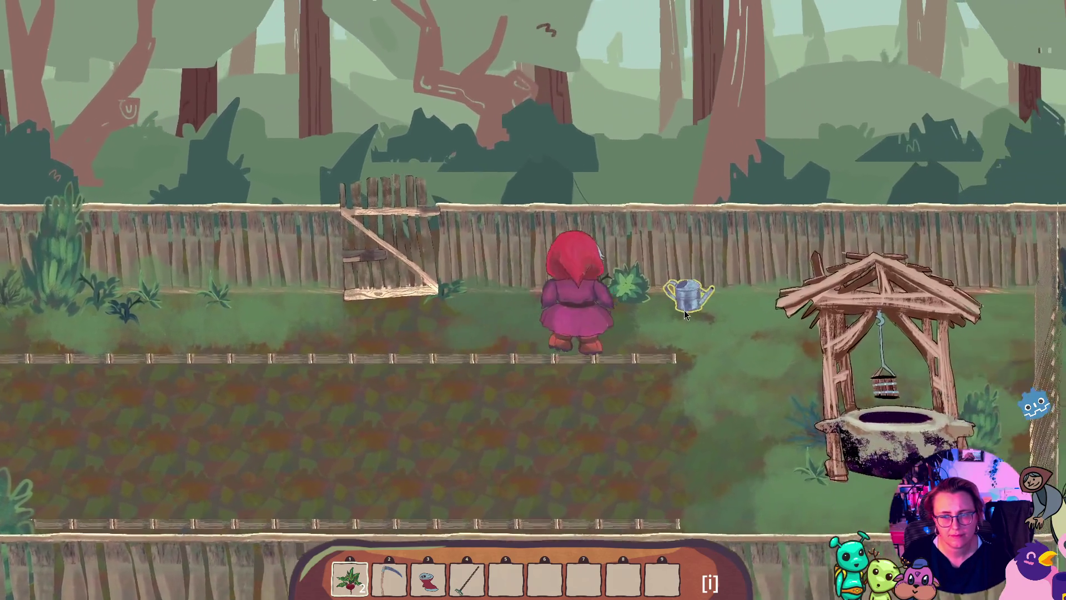
left_click(685, 315)
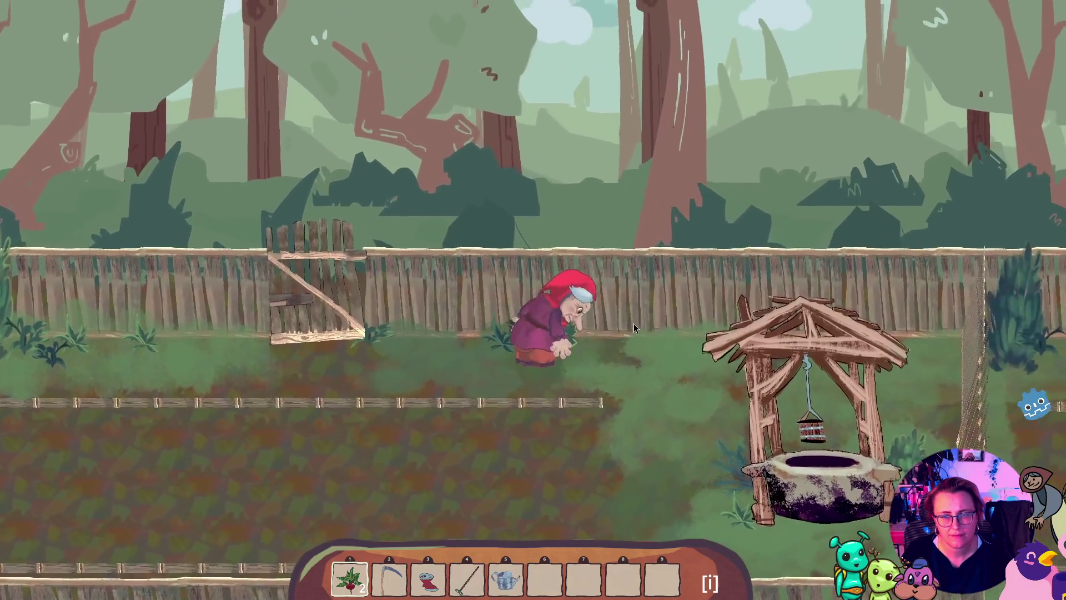
Equip the rake from hotbar slot 4 and walk around the well into the empty field
key("s")
key("d")
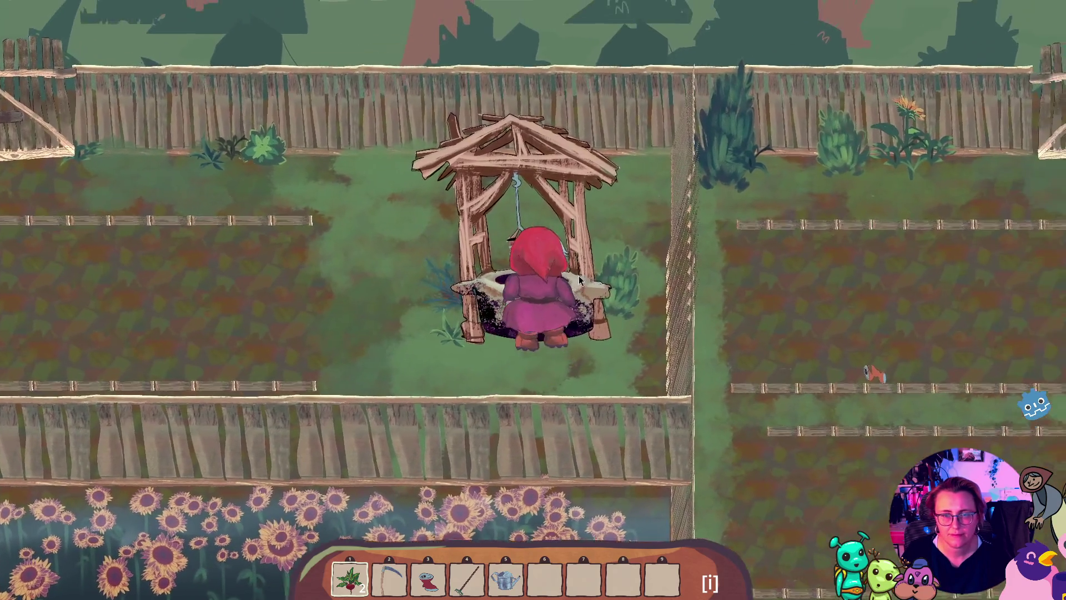
key("a")
key("4")
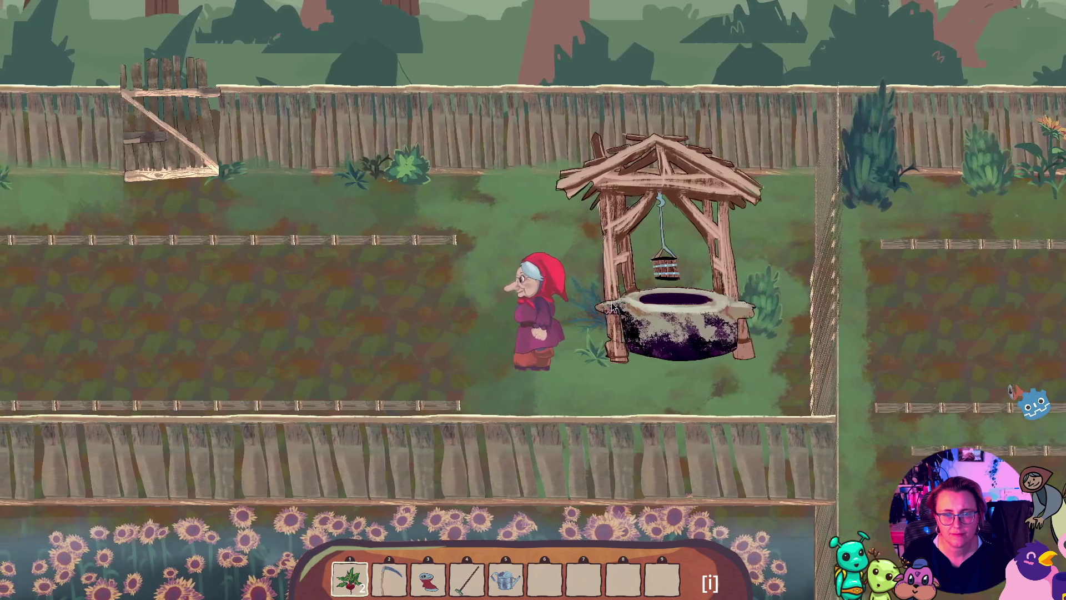
key("w")
key("a")
key("s")
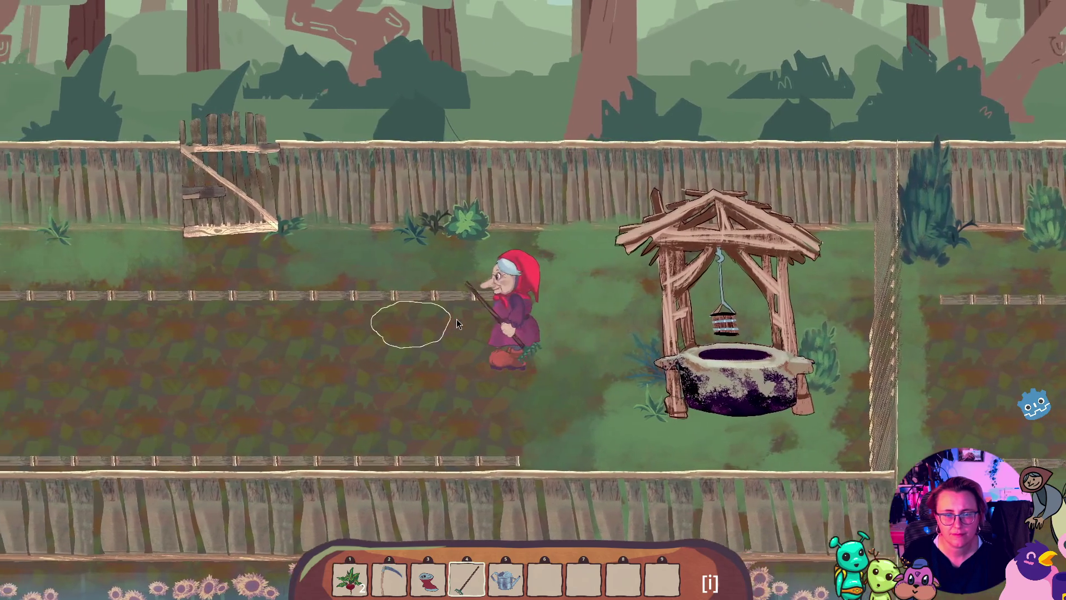
Till the first soil patches in the field with the rake
left_click(447, 333)
left_click(435, 372)
key("a")
key("w")
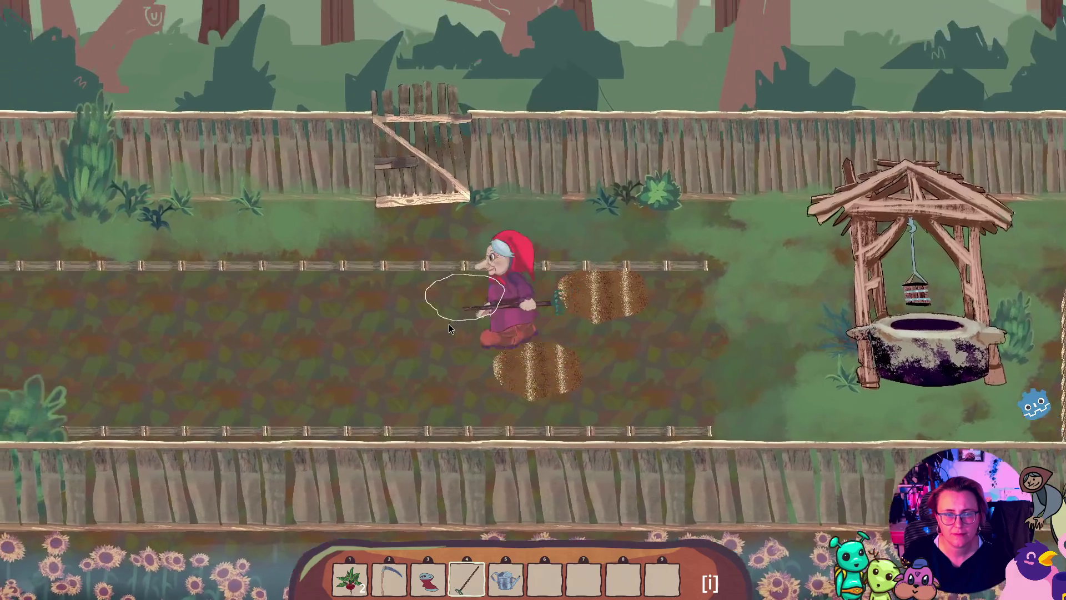
left_click(499, 278)
left_click(450, 344)
left_click(433, 339)
left_click(438, 300)
Till more patches along the row to complete a double row of soil
key("d")
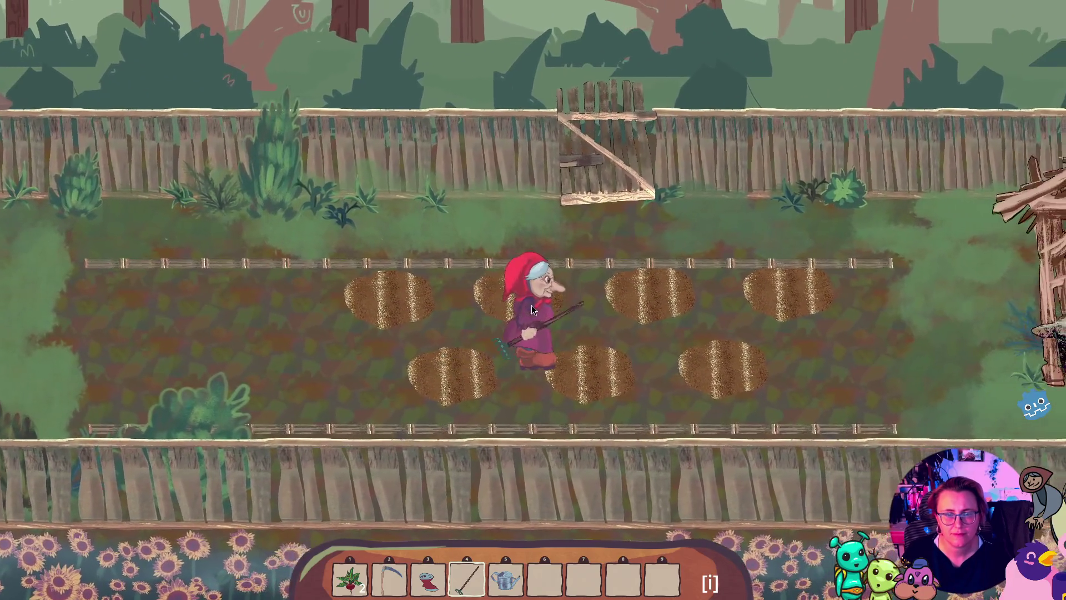
left_click(532, 305)
key("a")
left_click(499, 303)
left_click(470, 298)
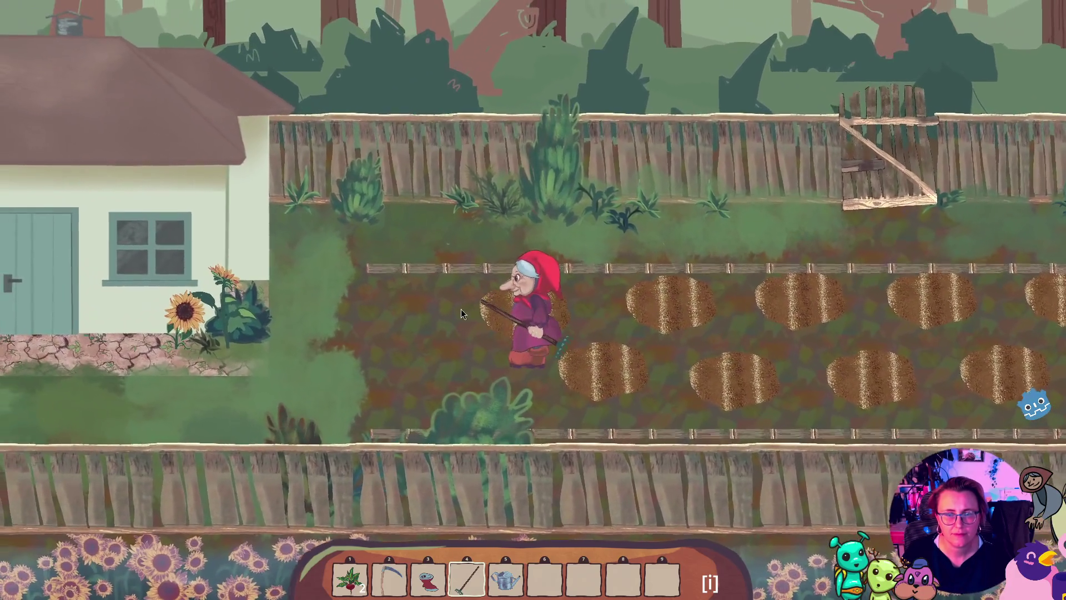
key("s")
left_click(451, 361)
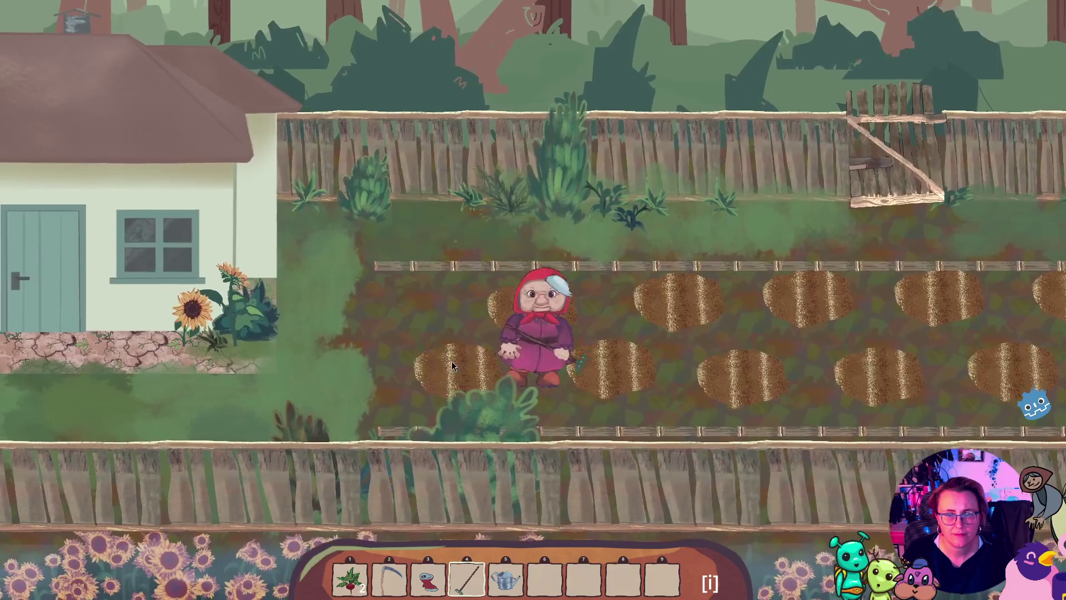
key("a")
key("w")
left_click(471, 310)
key("d")
Equip the watering can from slot 5, water one tilled patch, then quit the build with F8
key("5")
key("d")
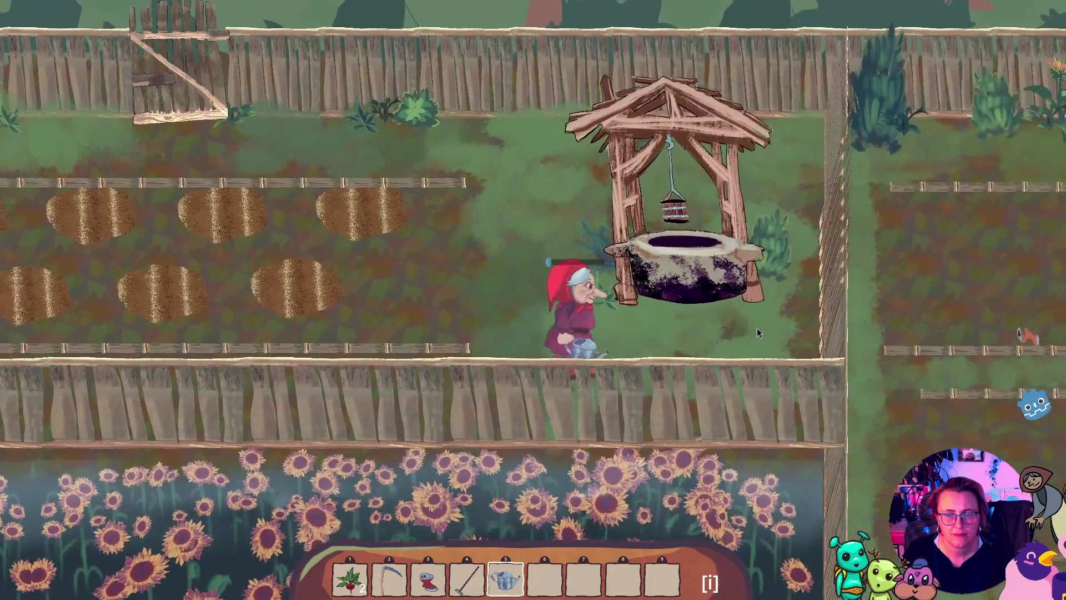
key("w")
key("a")
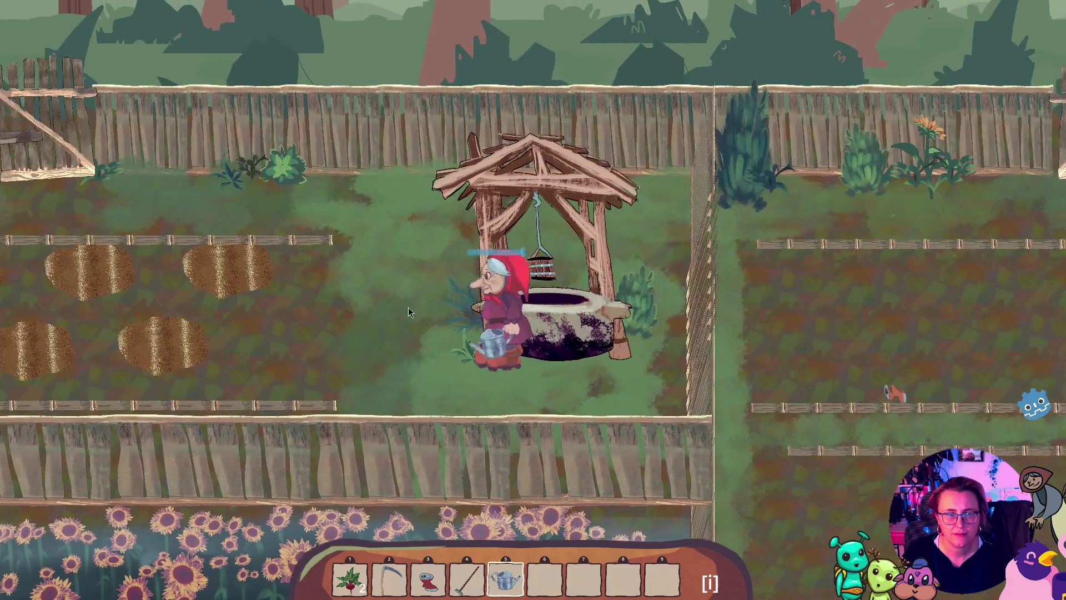
left_click(415, 342)
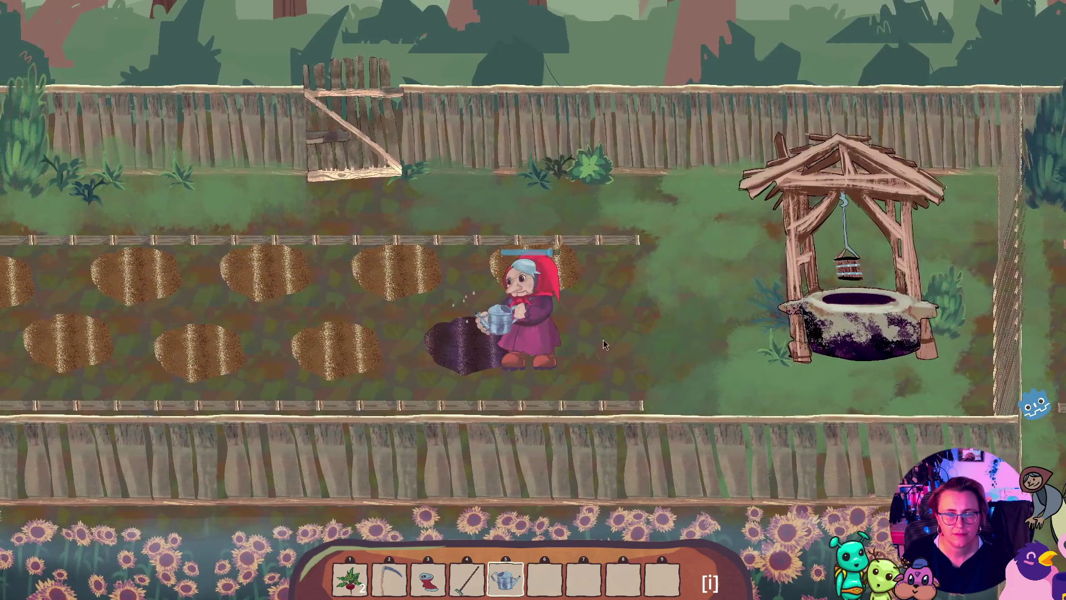
key("Print")
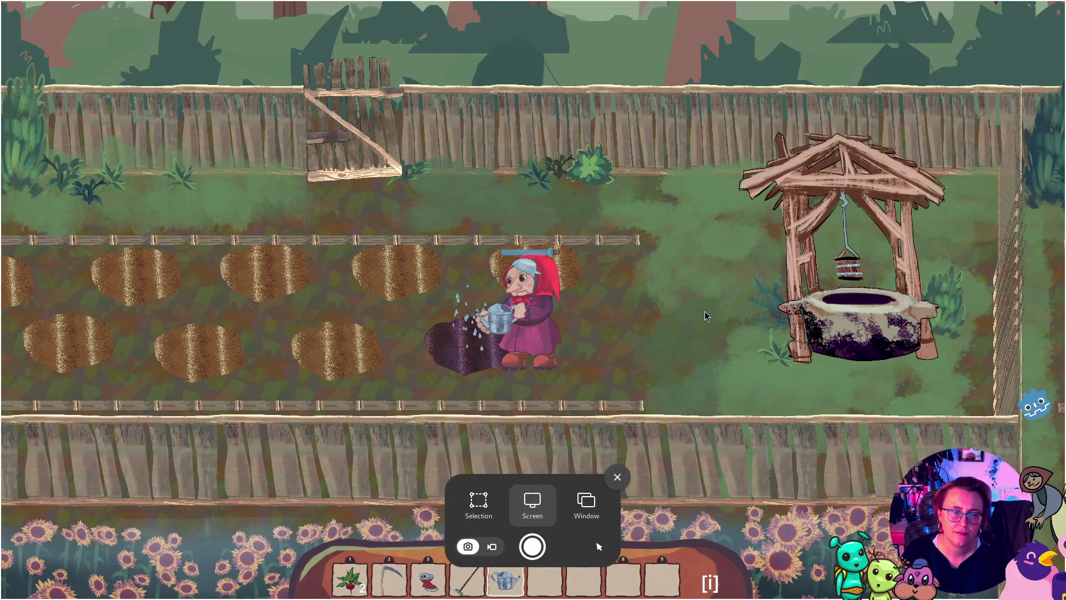
key("Escape")
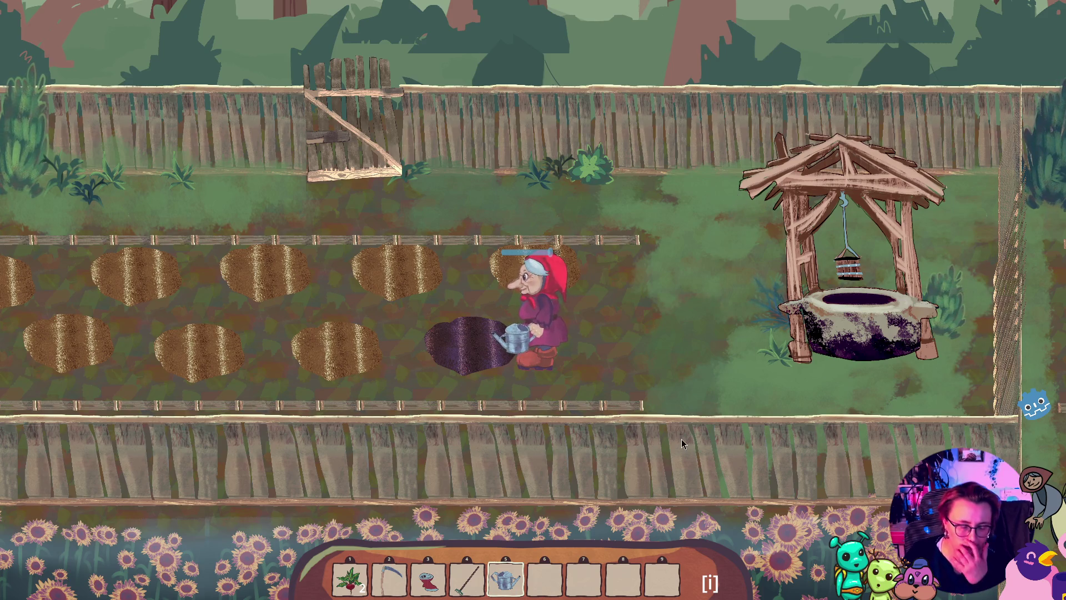
key("F8")
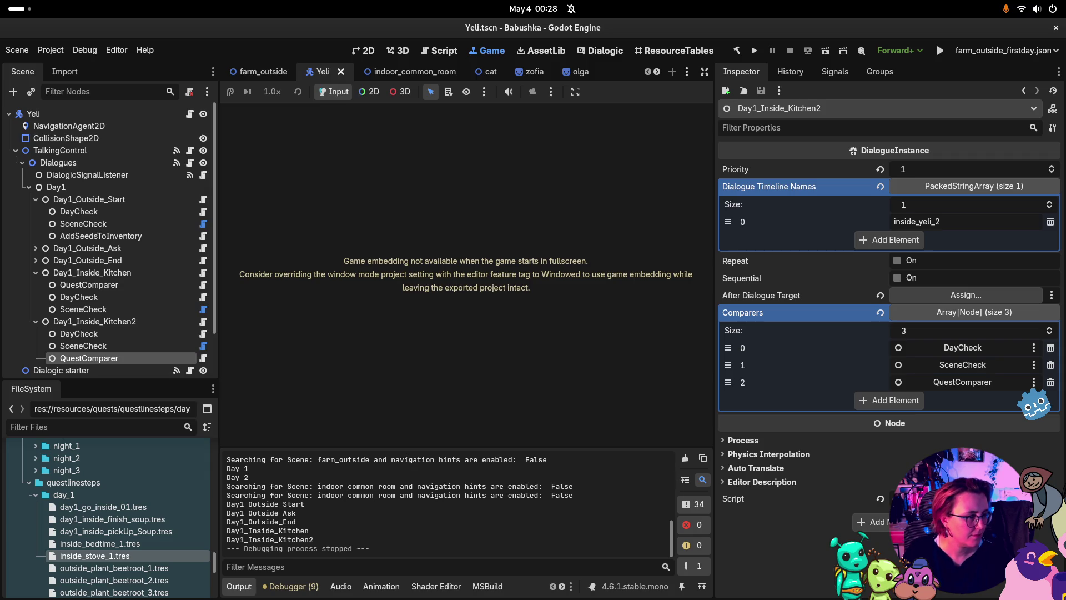
Switch from the game to the Obsidian Todo note via the window overview and Alt+Tab
key("super")
key("super")
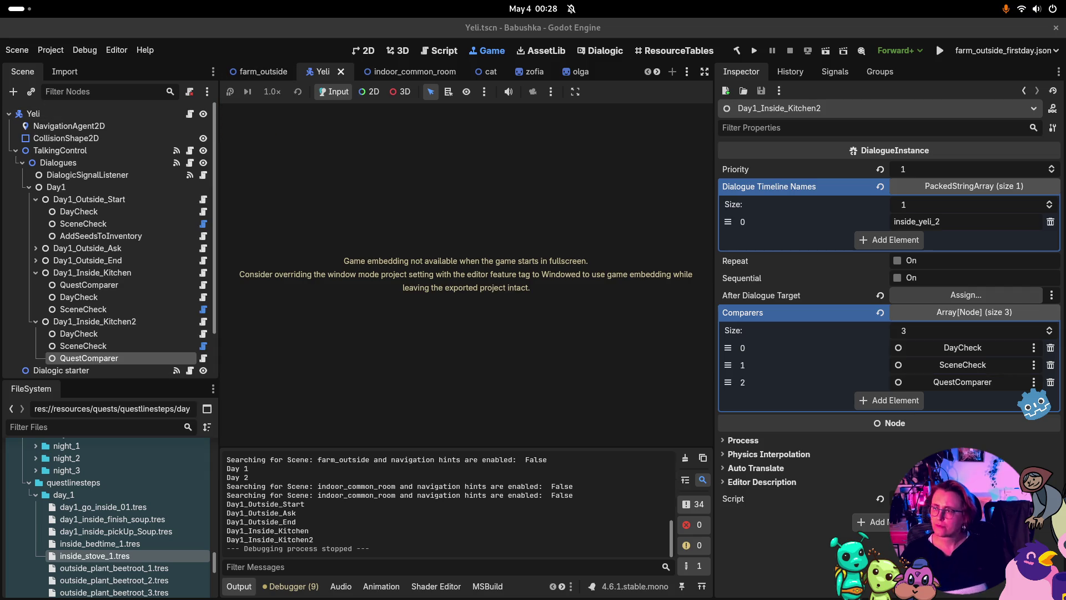
key("alt+Tab")
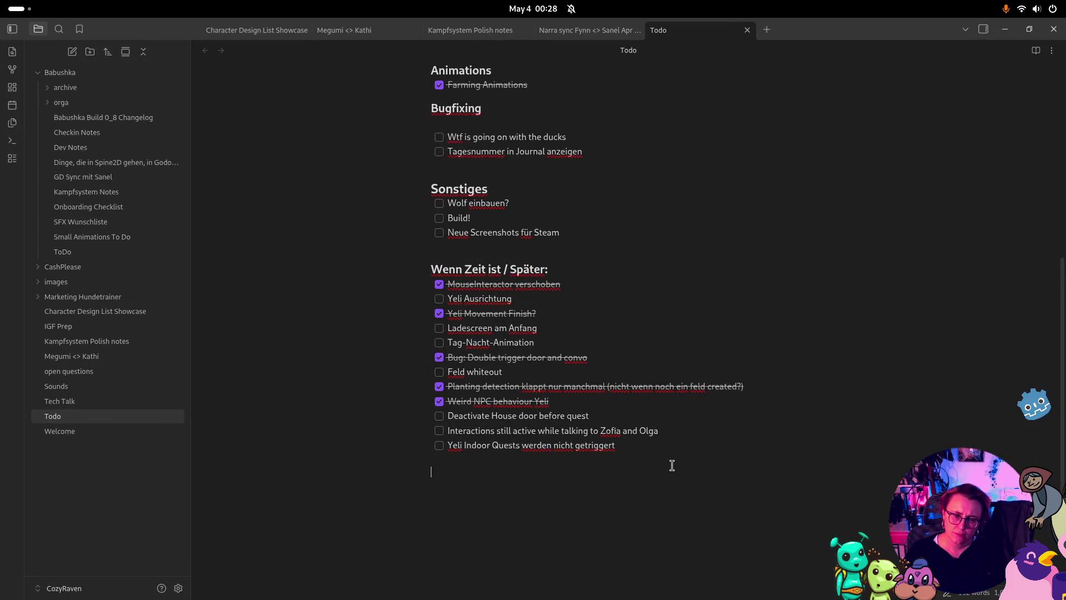
Add a '## Build req:' heading below the Todo list with a bullet noting a colleague's changes
key("Return")
type("## ")
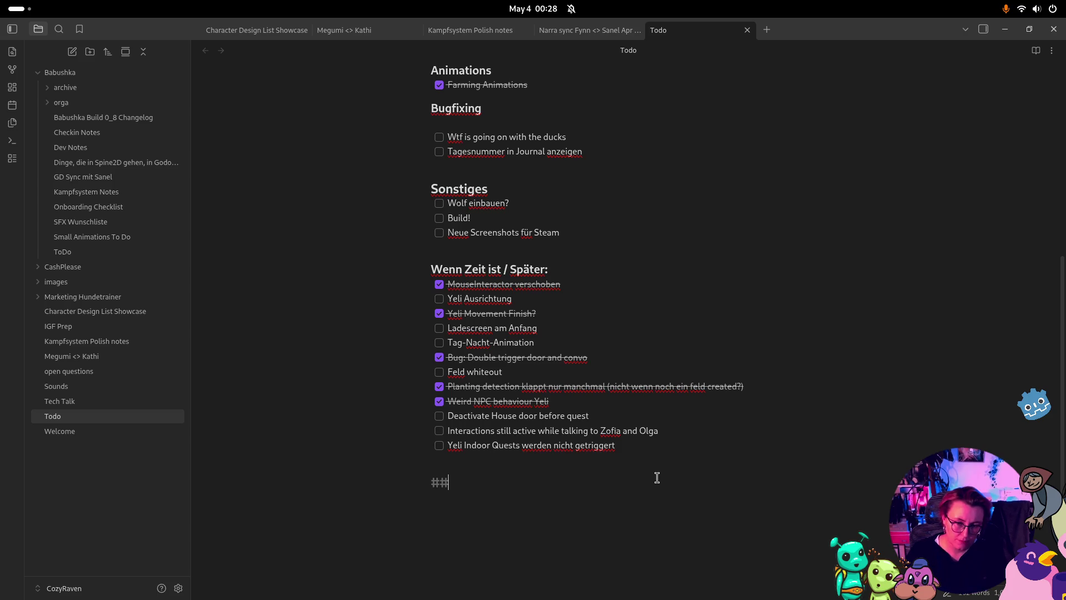
type("Build req:")
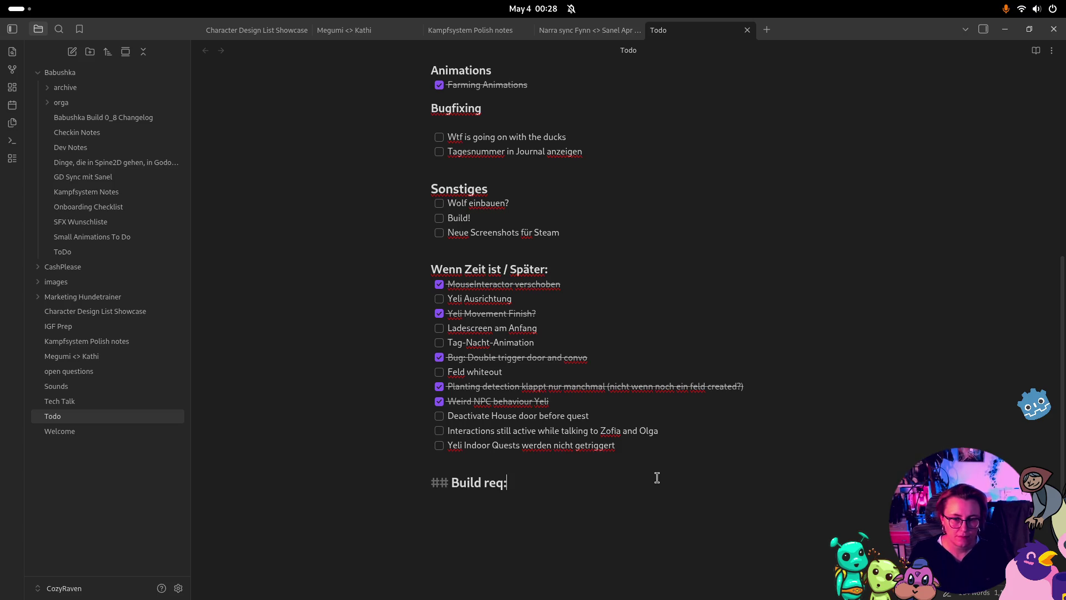
key("Return")
type("-")
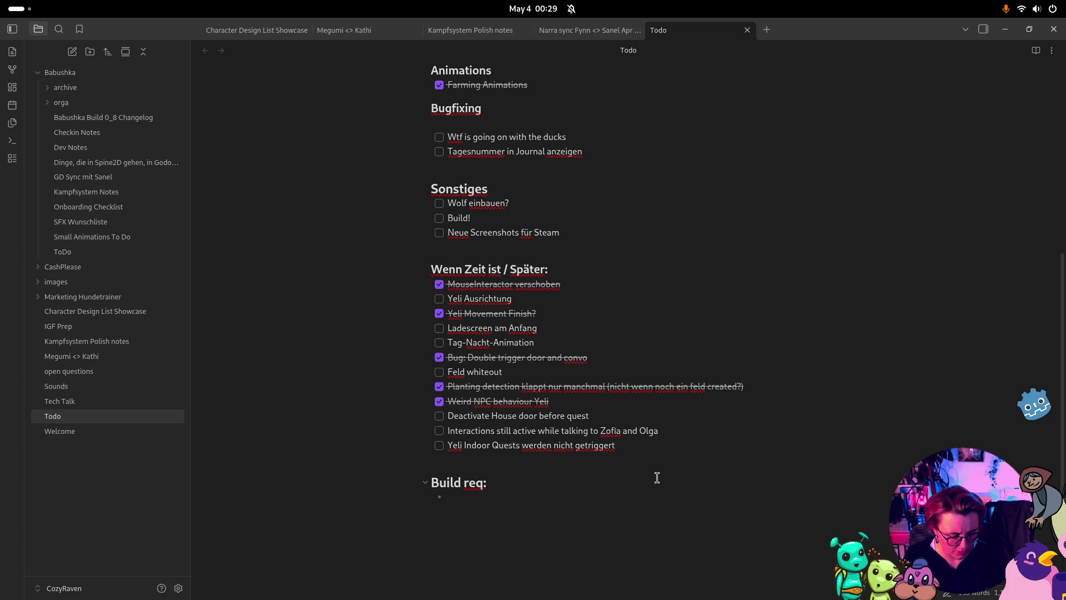
type("onat")
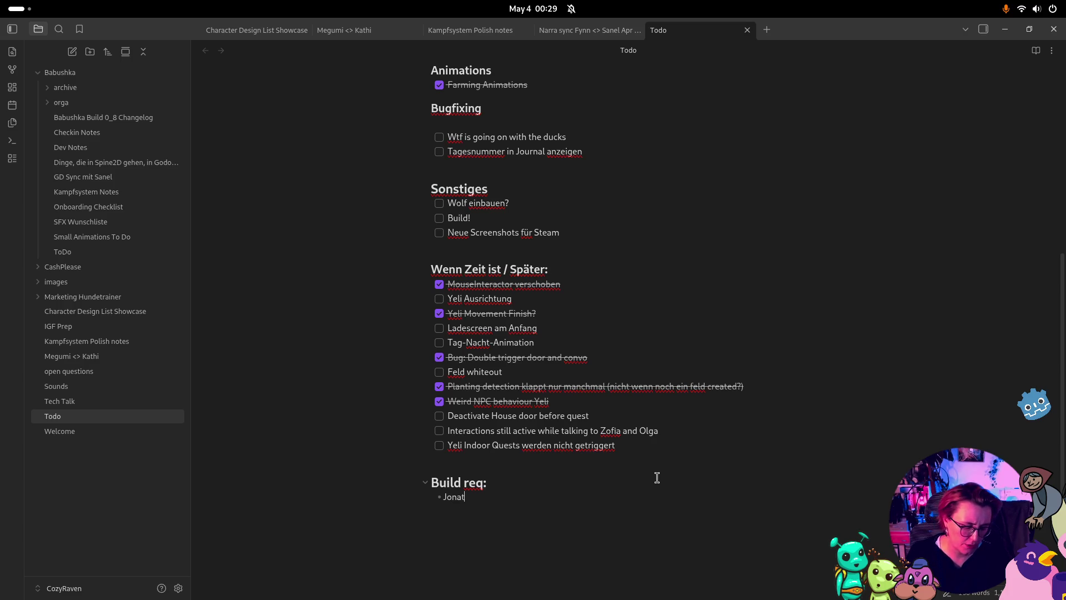
type("han's changes?")
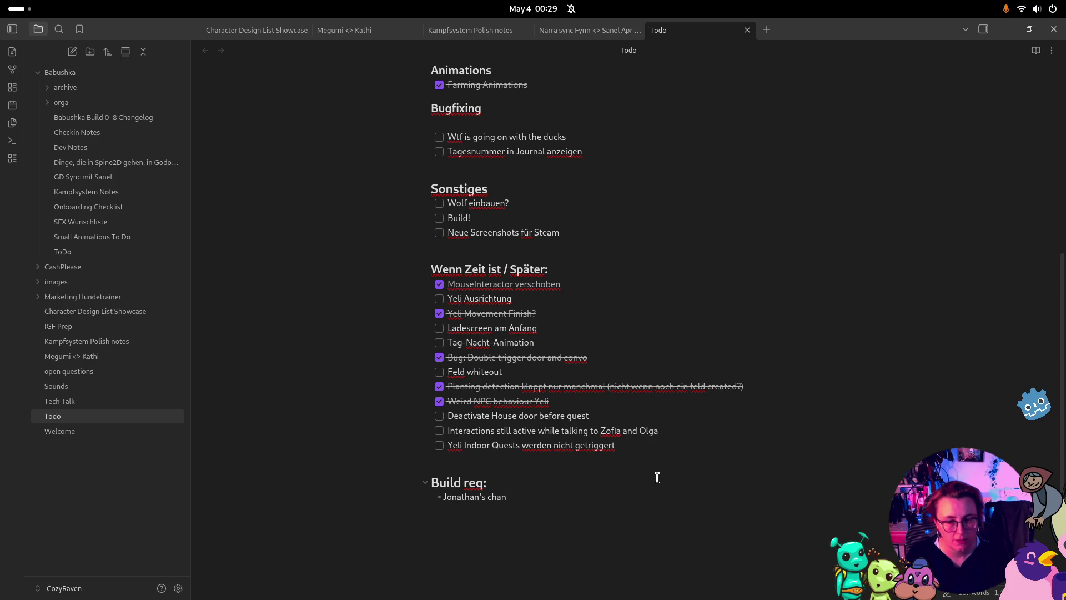
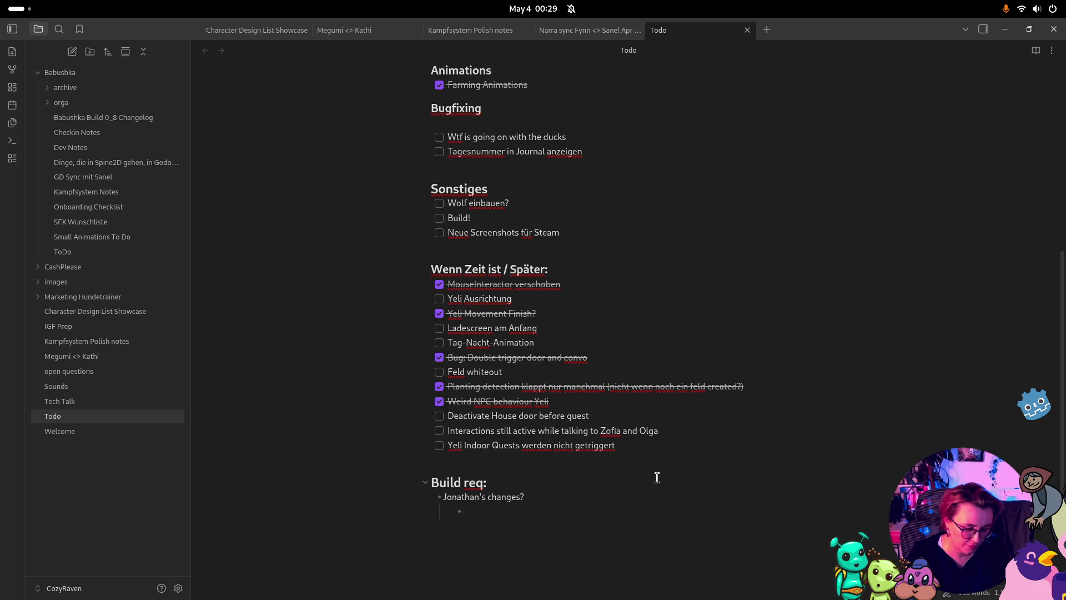
Add nested bullets 'First Night --> first day (Day 1)' and 'debug writing in the scene corners' under Jonathan's changes?
type("Firs")
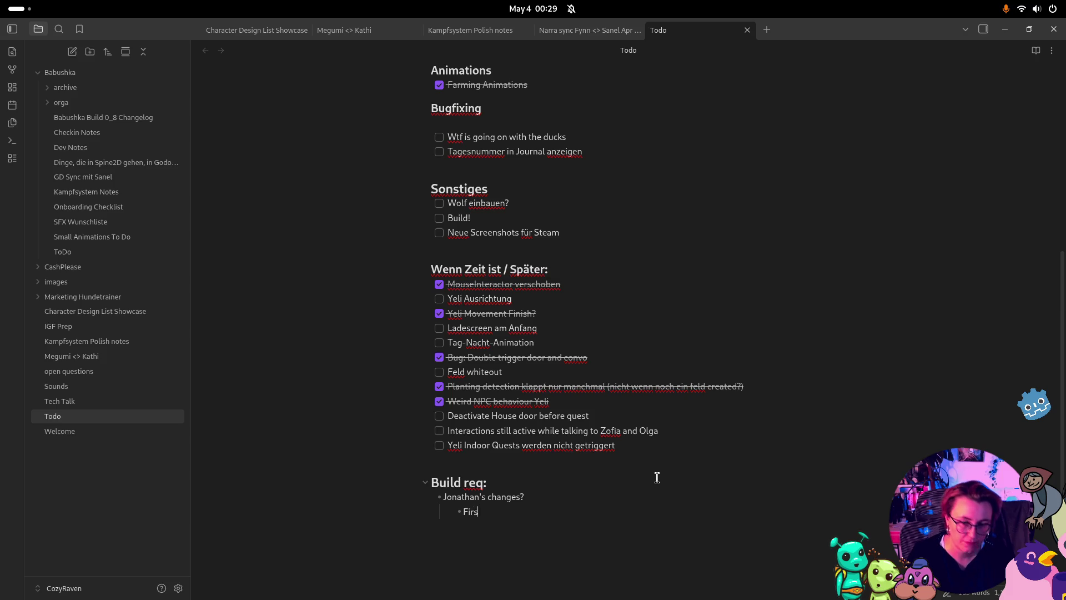
type("t Night --> fi")
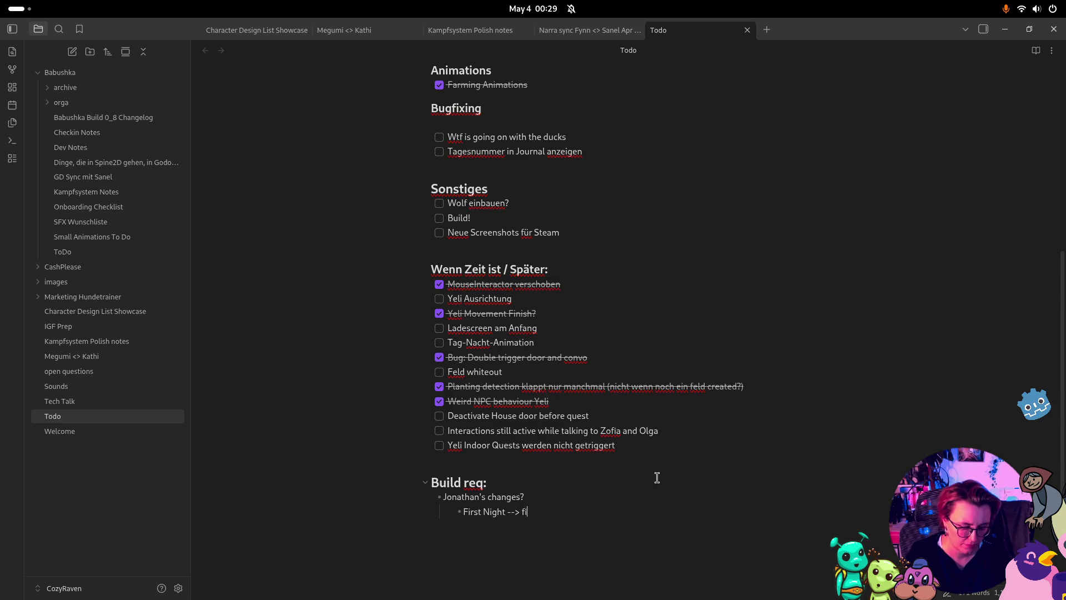
type("rst day (Da")
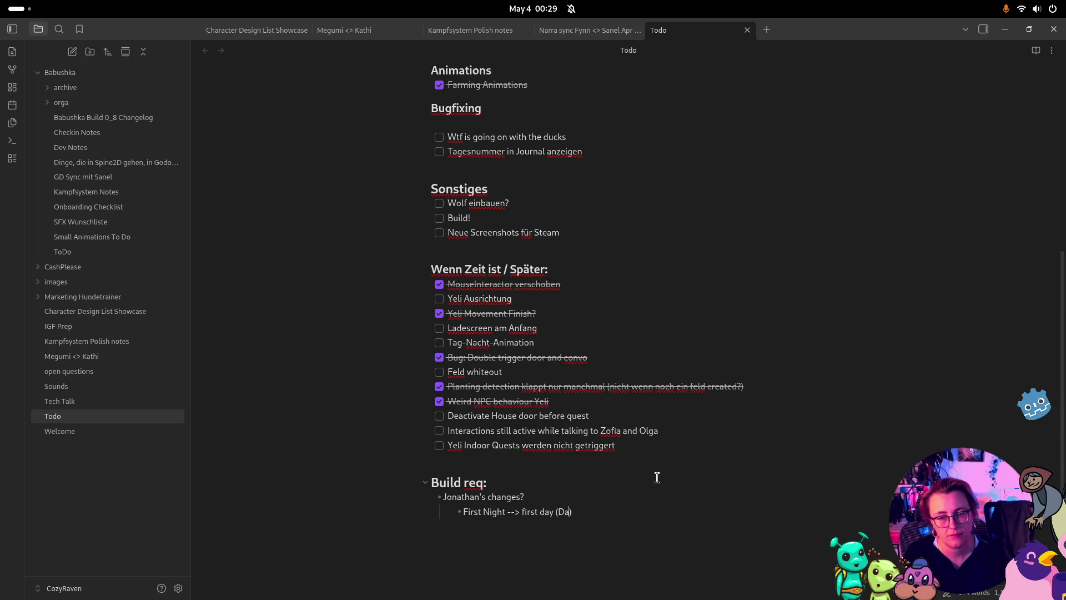
type("y 1")
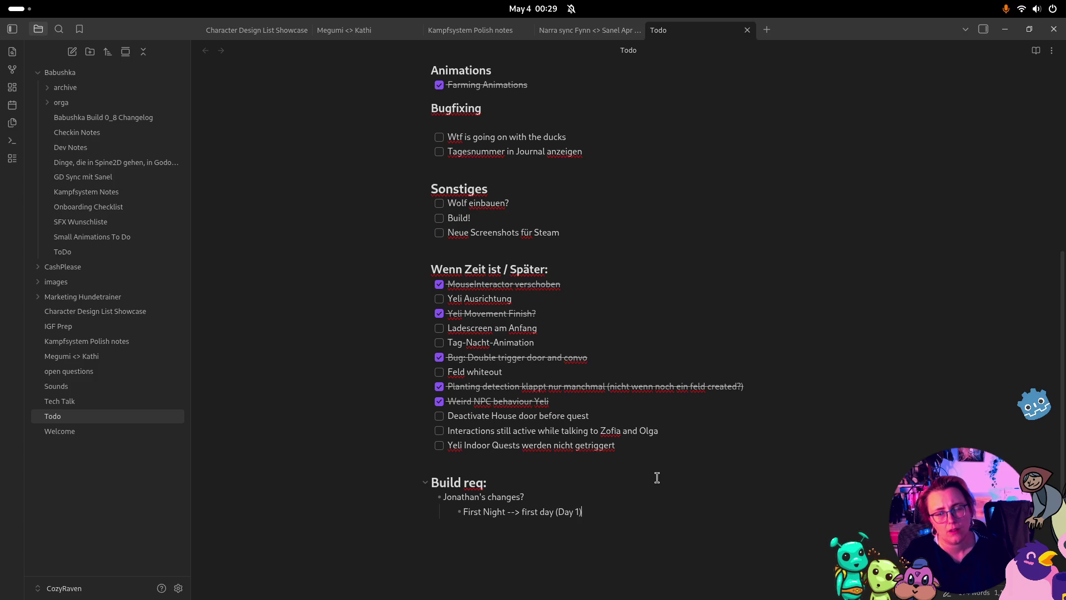
key("Return")
type("#")
key("F11")
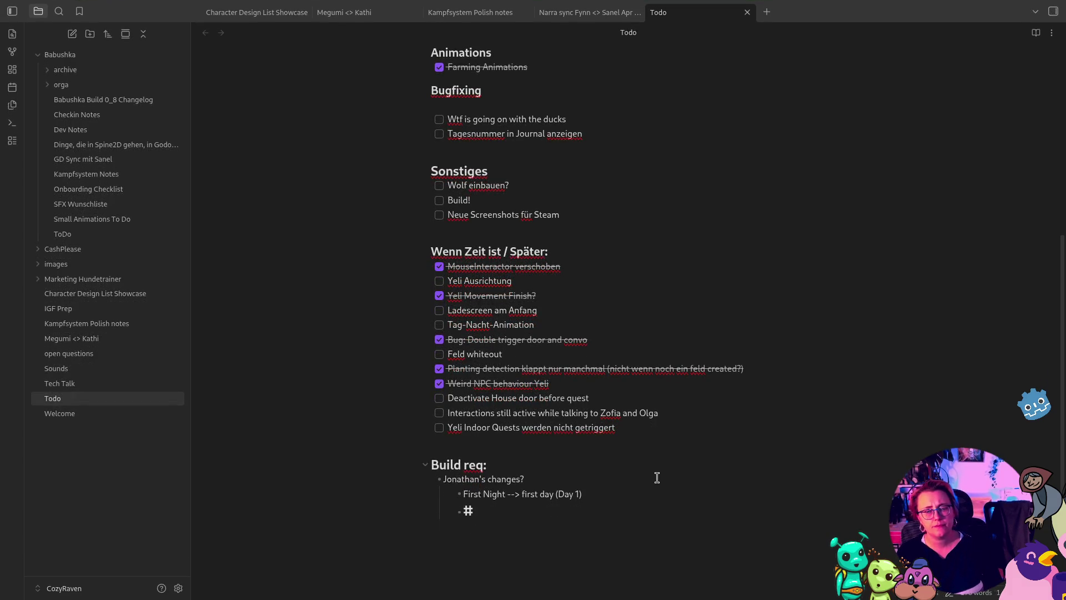
key("F11")
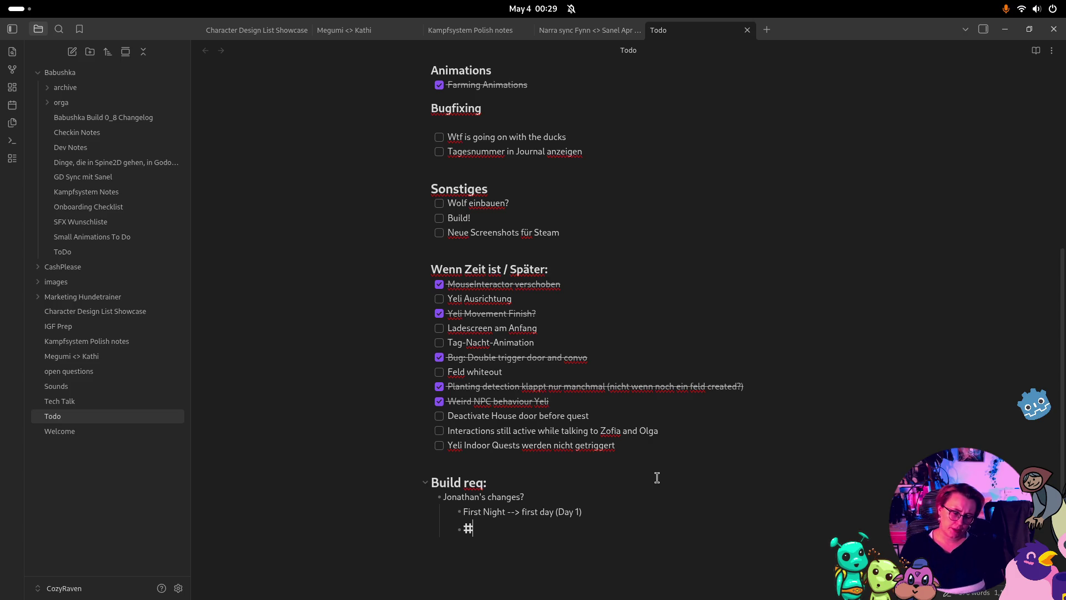
key("BackSpace")
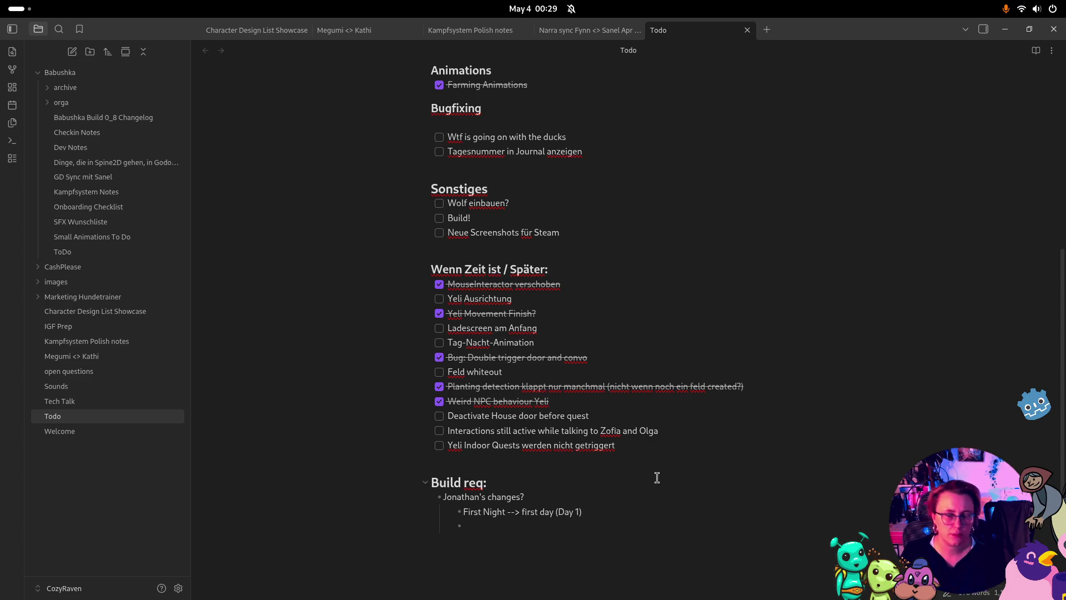
type("debug wiritn")
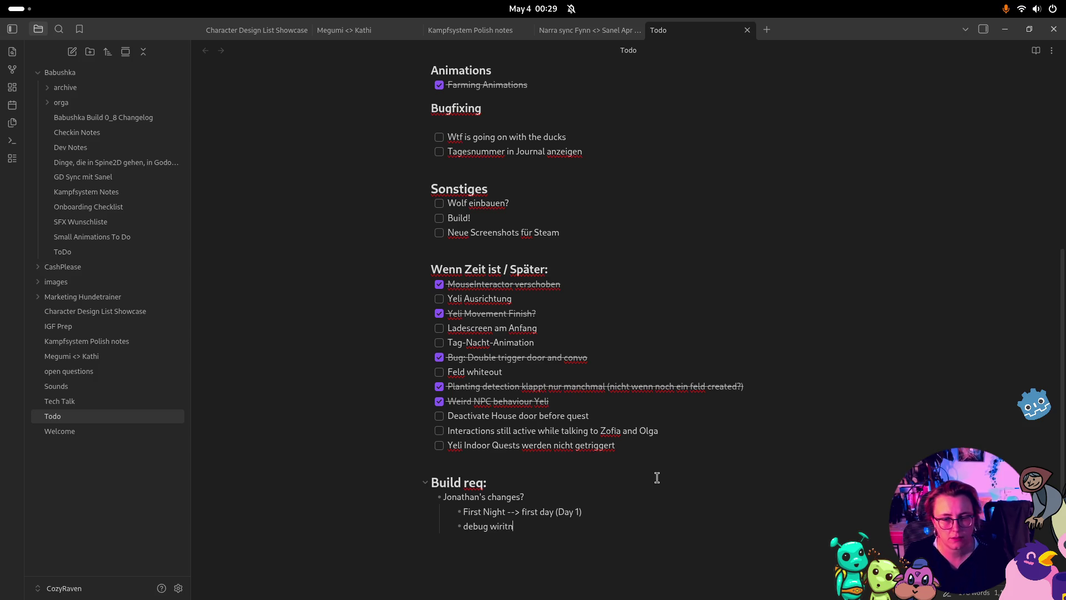
key("BackSpace")
key("BackSpace")
key("BackSpace")
key("BackSpace")
key("BackSpace")
type("riting in the s")
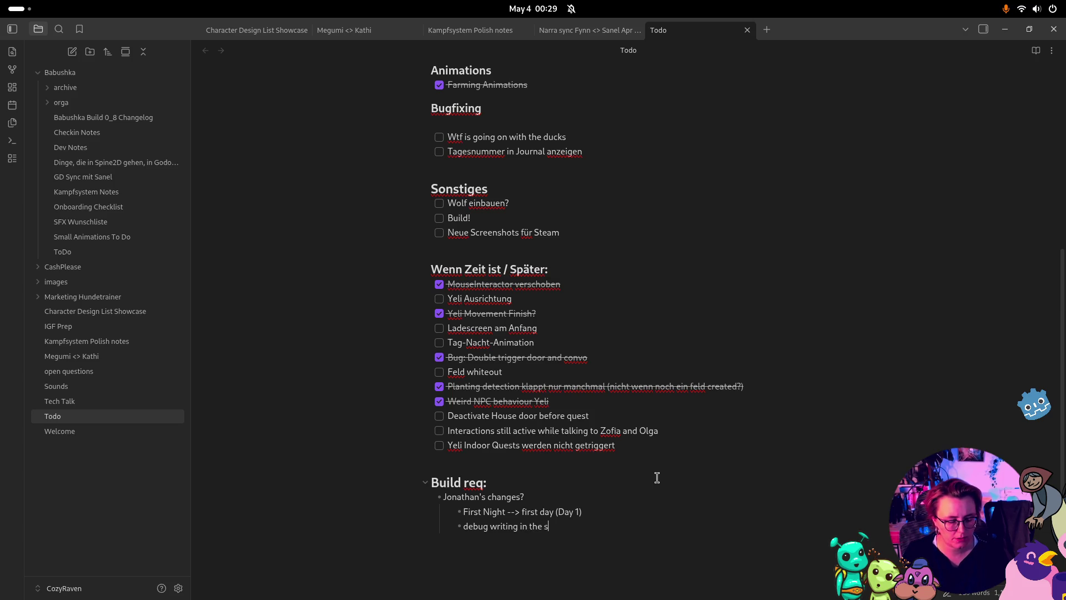
type("cene cornere")
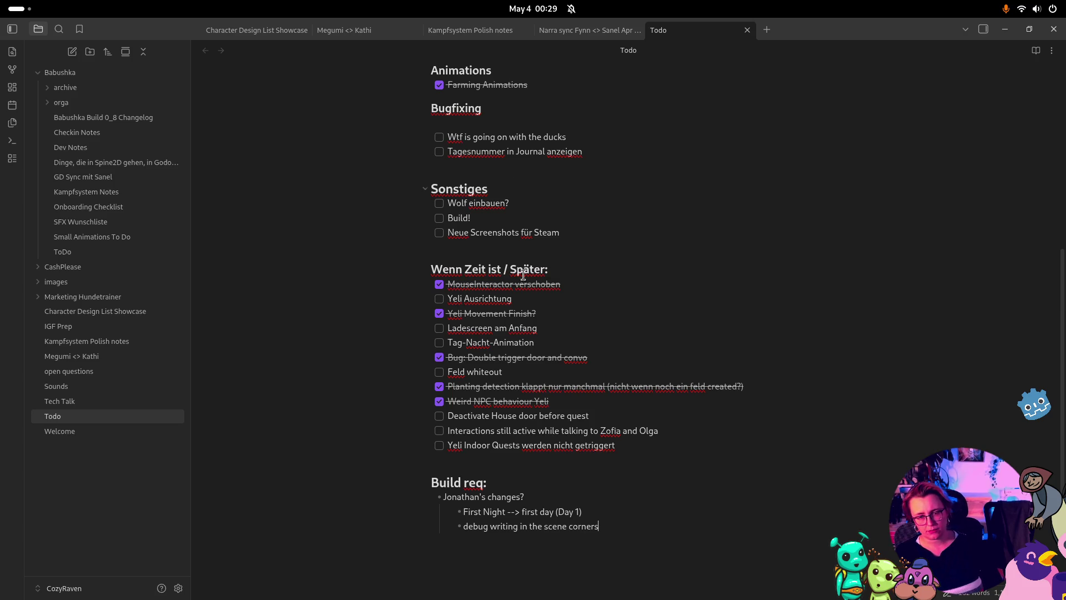
triple_click(465, 534)
key("ctrl+c")
Move the debug writing text into a new item after Yeli Indoor Quests, prefixed 'fight scene:'
key("BackSpace")
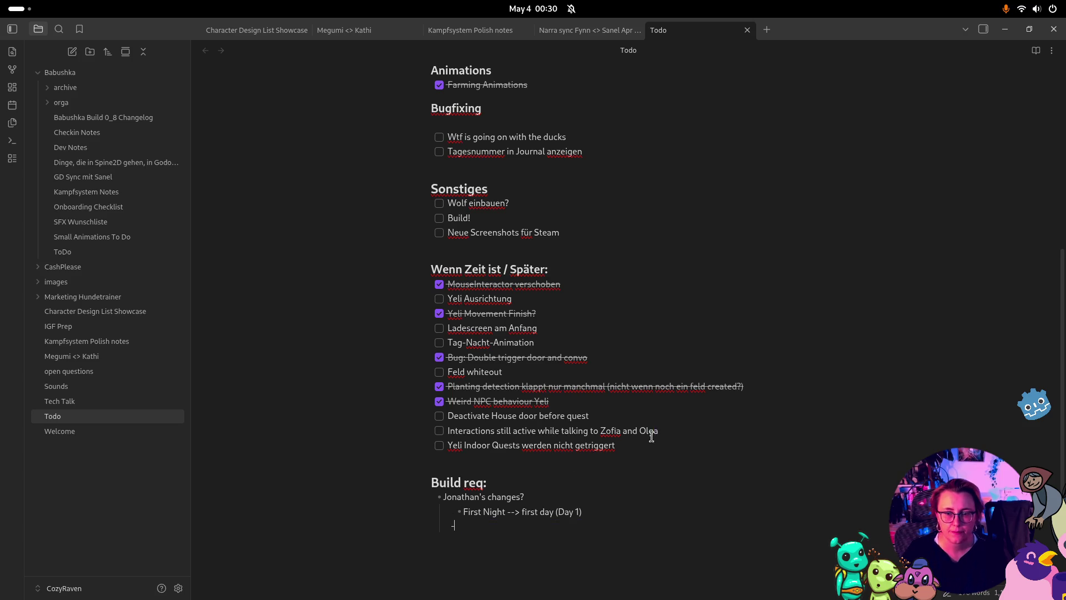
left_click(648, 445)
key("Return")
key("ctrl+v")
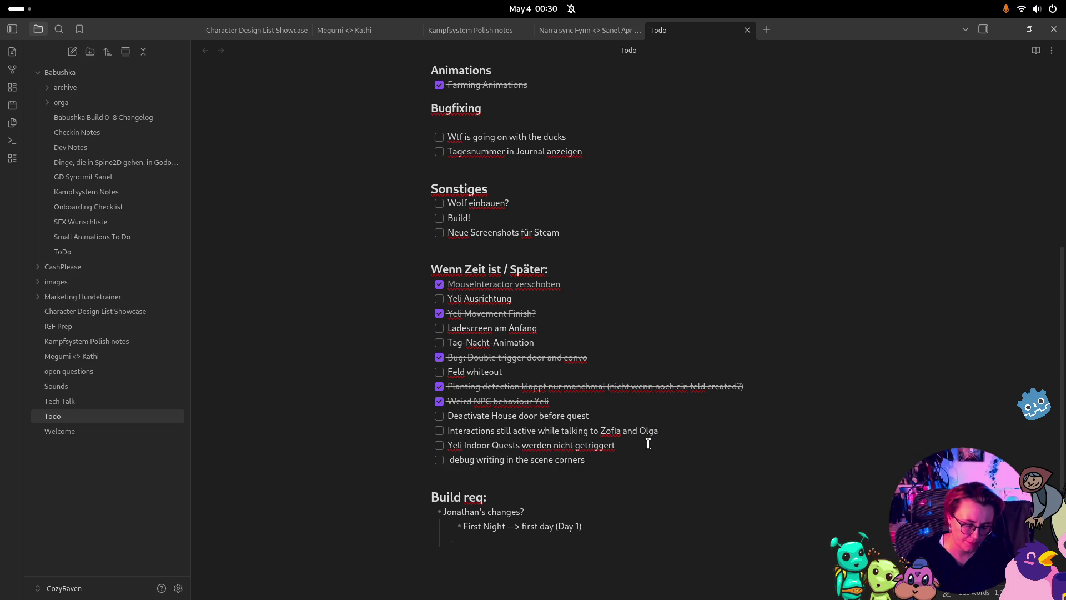
left_click(448, 458)
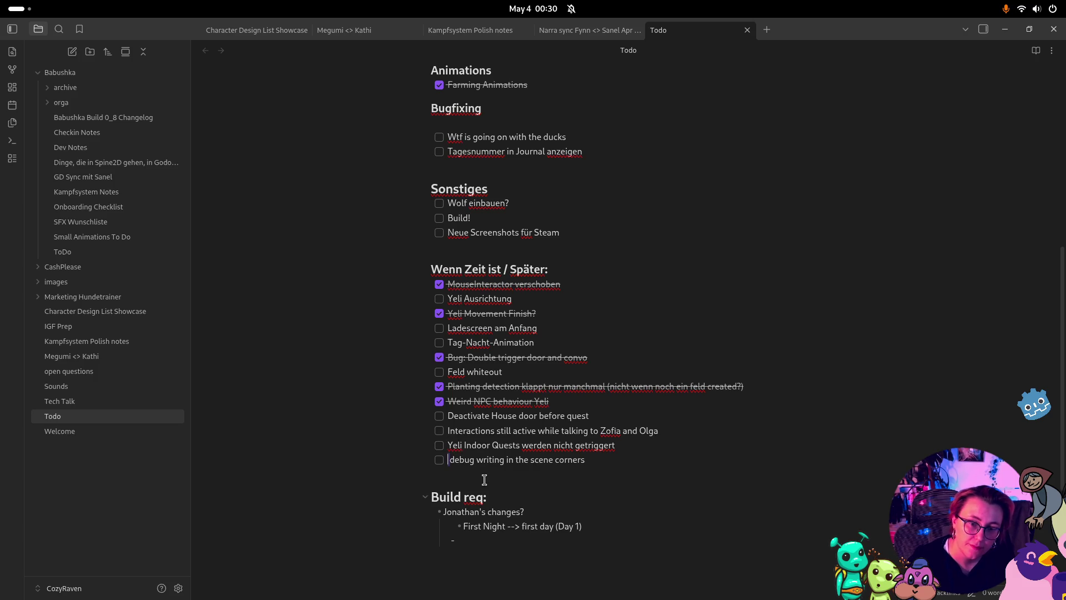
type("fight sce")
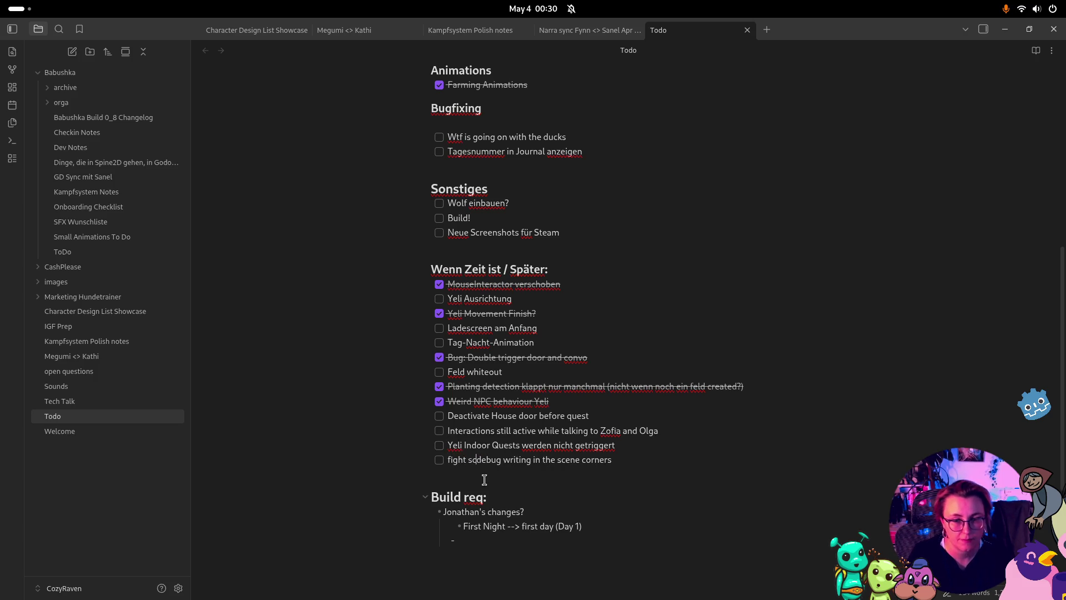
type("ne:")
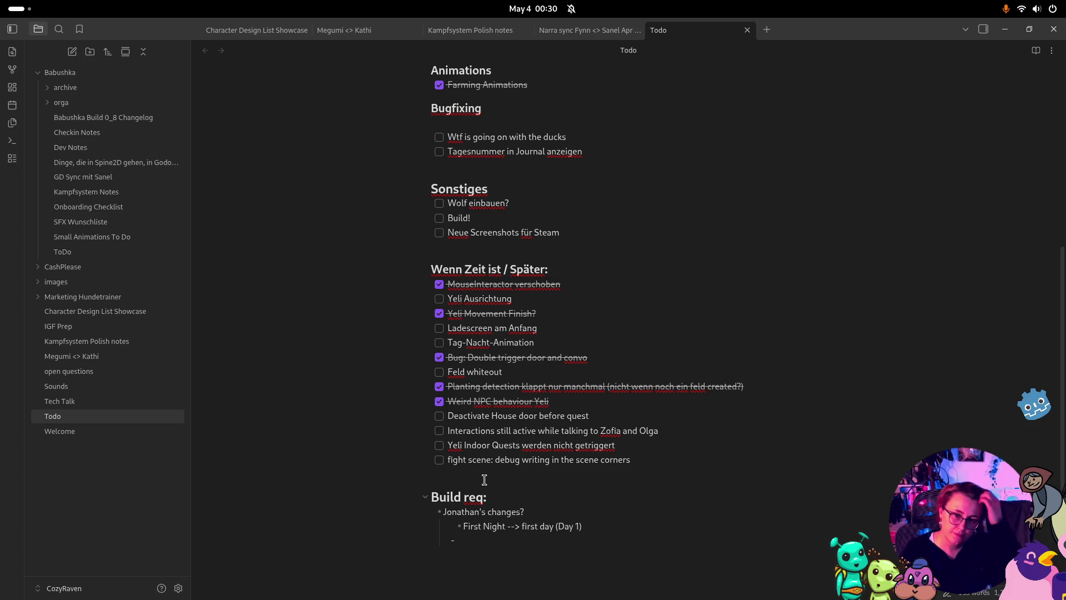
Append '/ bg' after Feld in its task
left_click(465, 372)
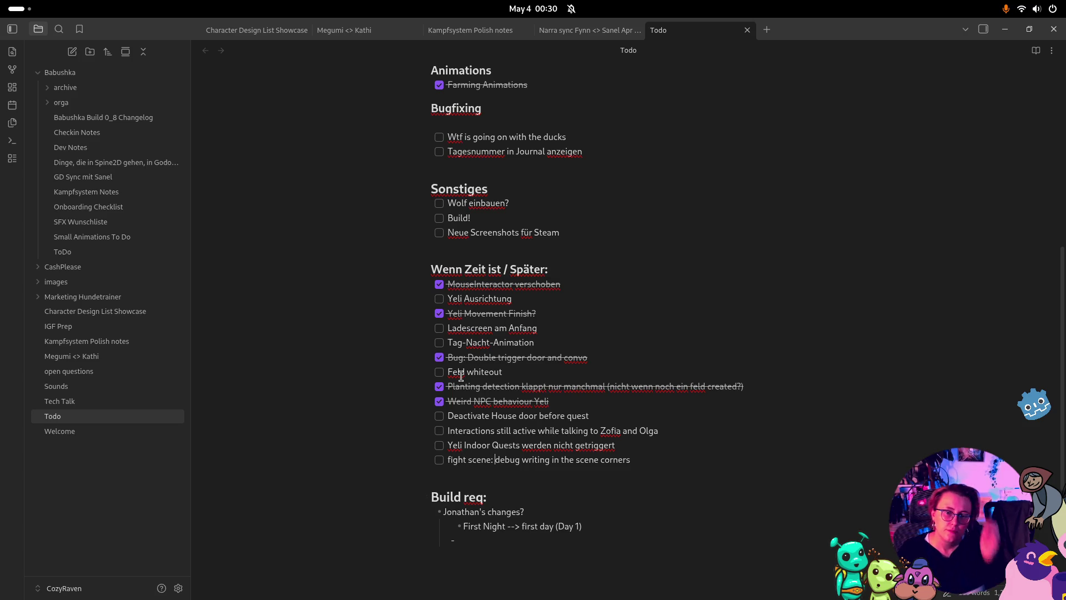
type("/ bg")
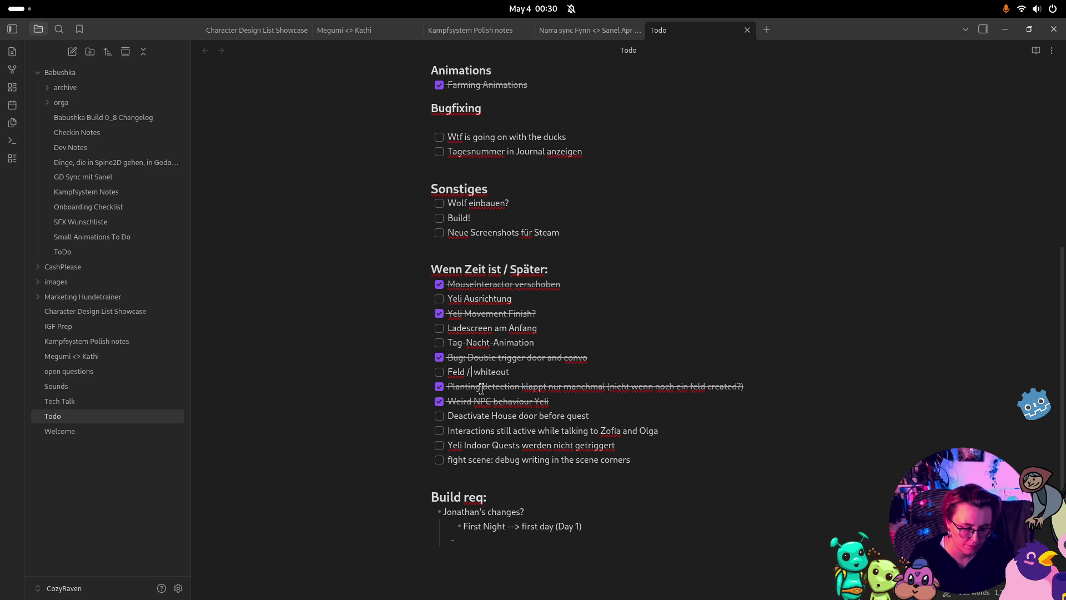
left_click(549, 302)
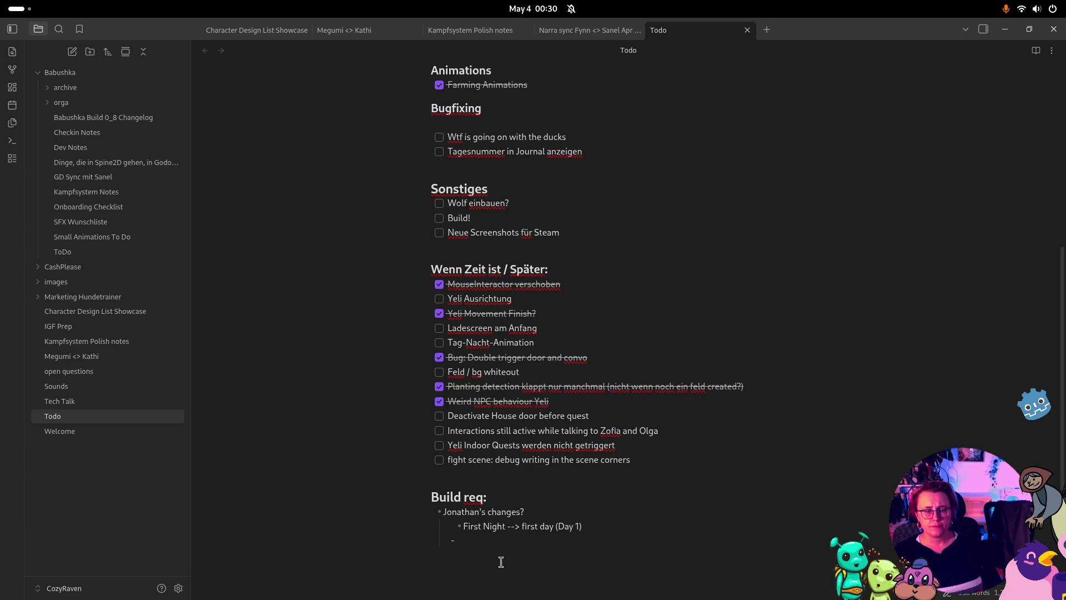
Add a task 'characters need to "go to bed" at night' below the fight scene item
left_click(511, 543)
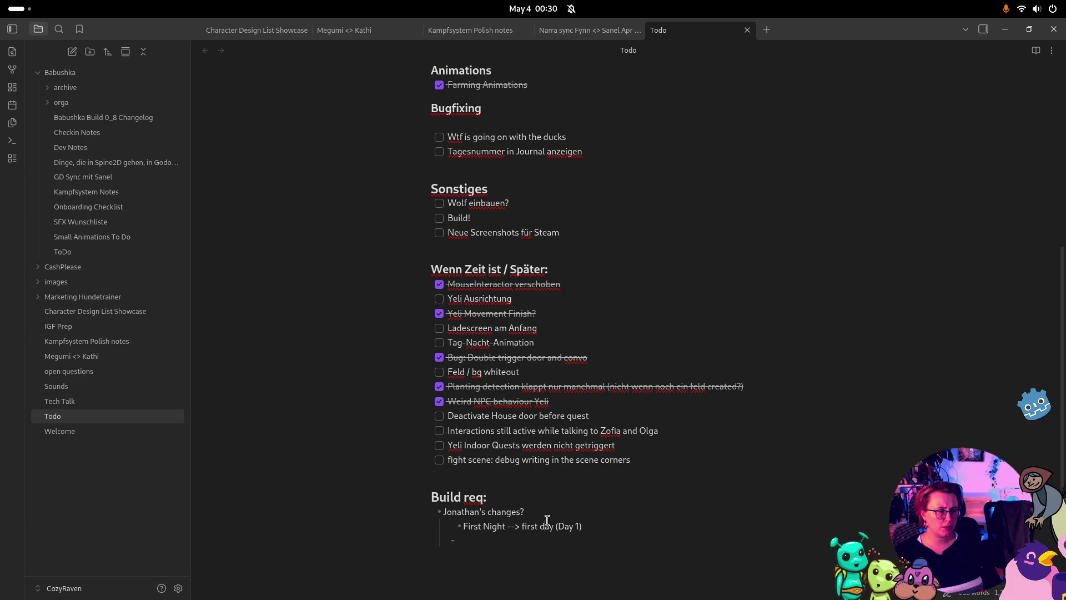
left_click(691, 462)
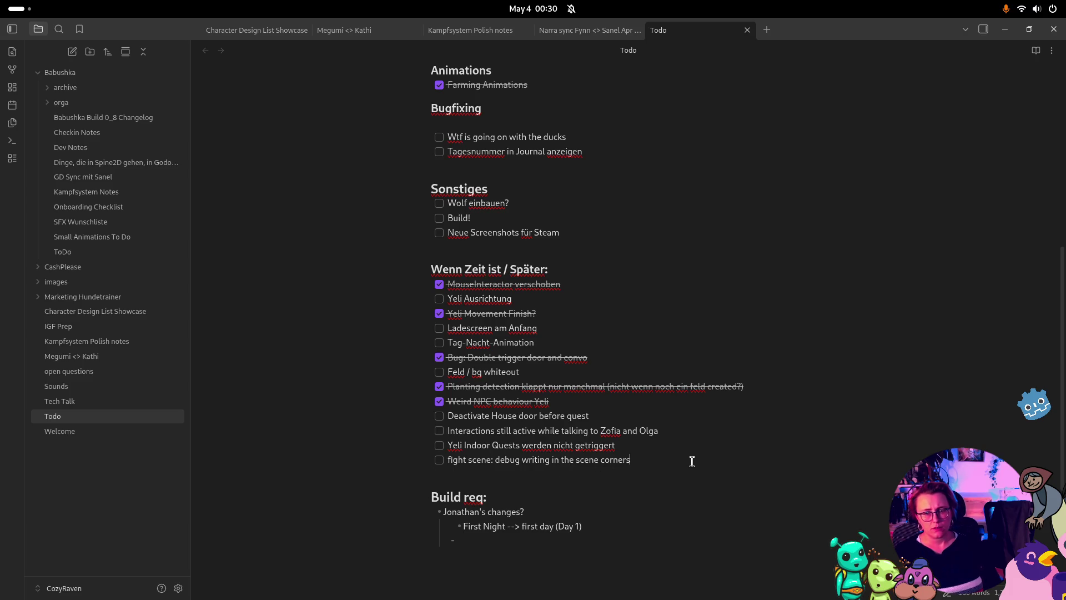
key("Return")
type("characters n")
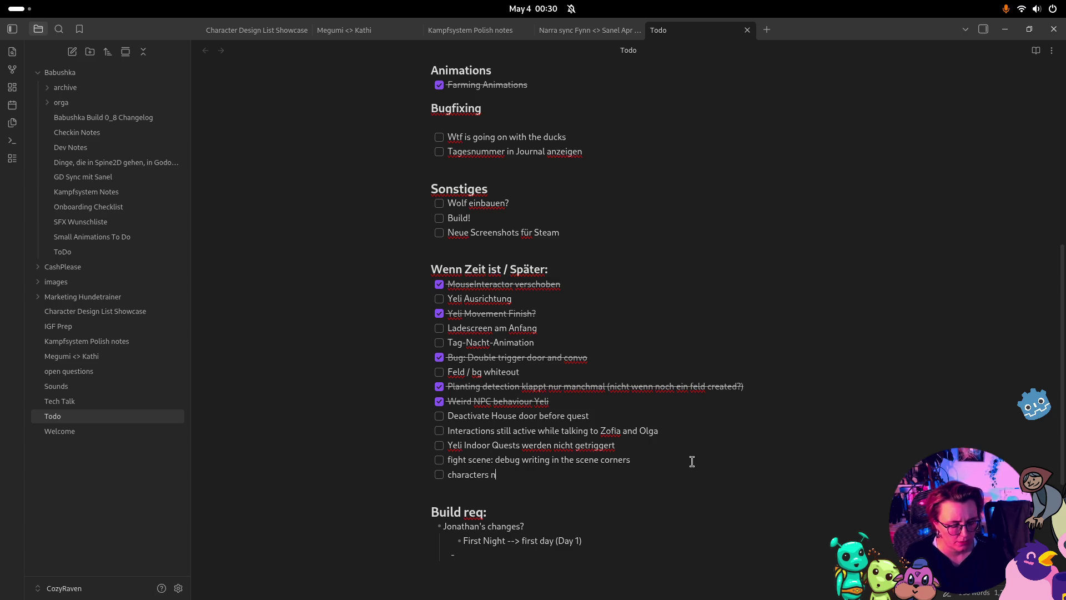
type("eed to ")
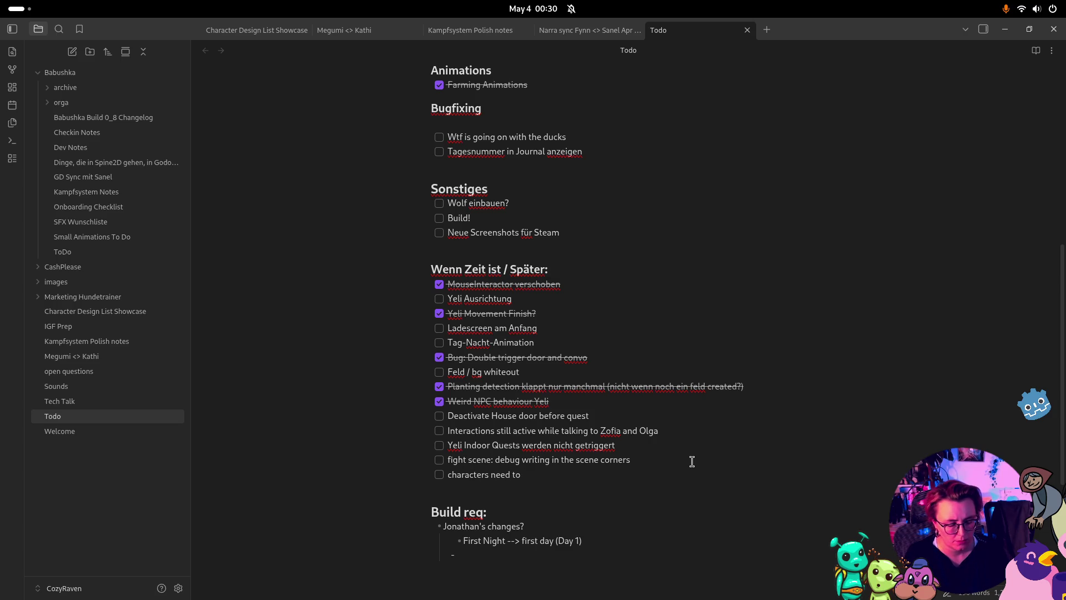
type("\"go to bed\" at ")
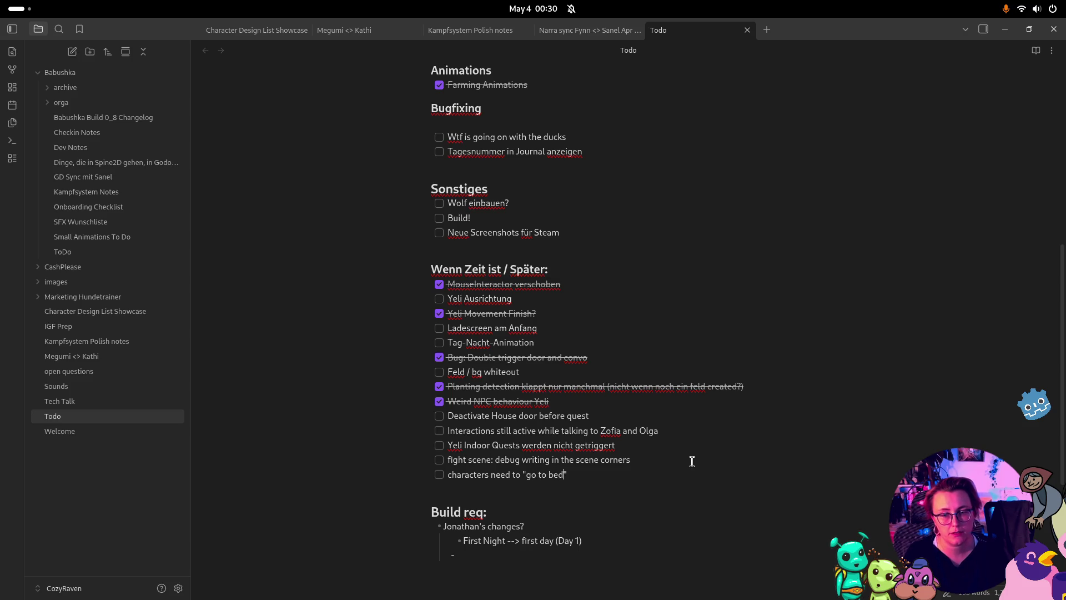
type("night")
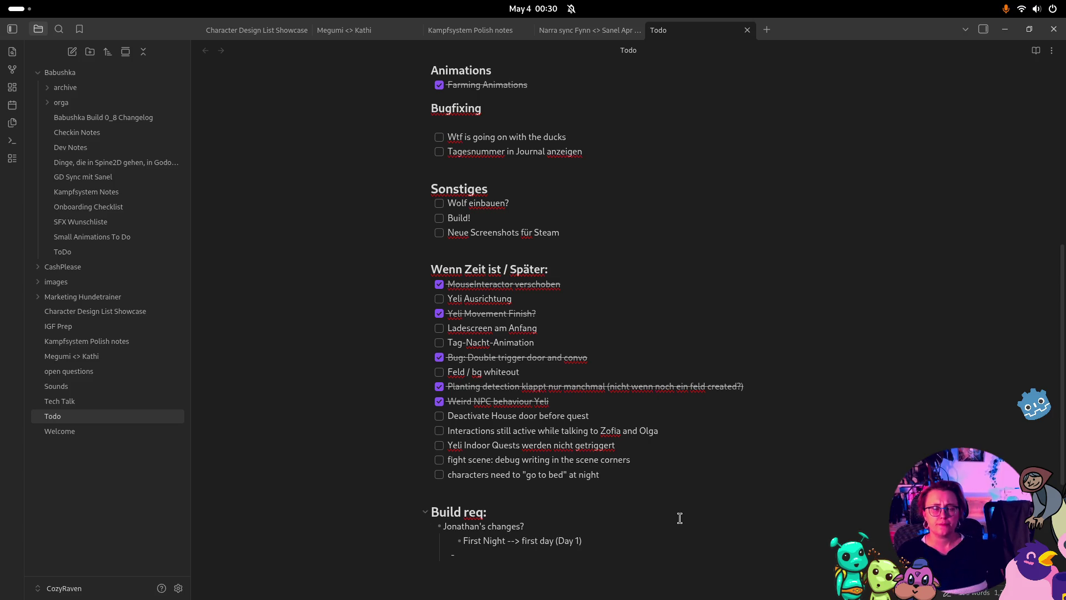
Move the 'go to bed' task out of the Später list into Build req at top level
left_click_drag(408, 489, 409, 478)
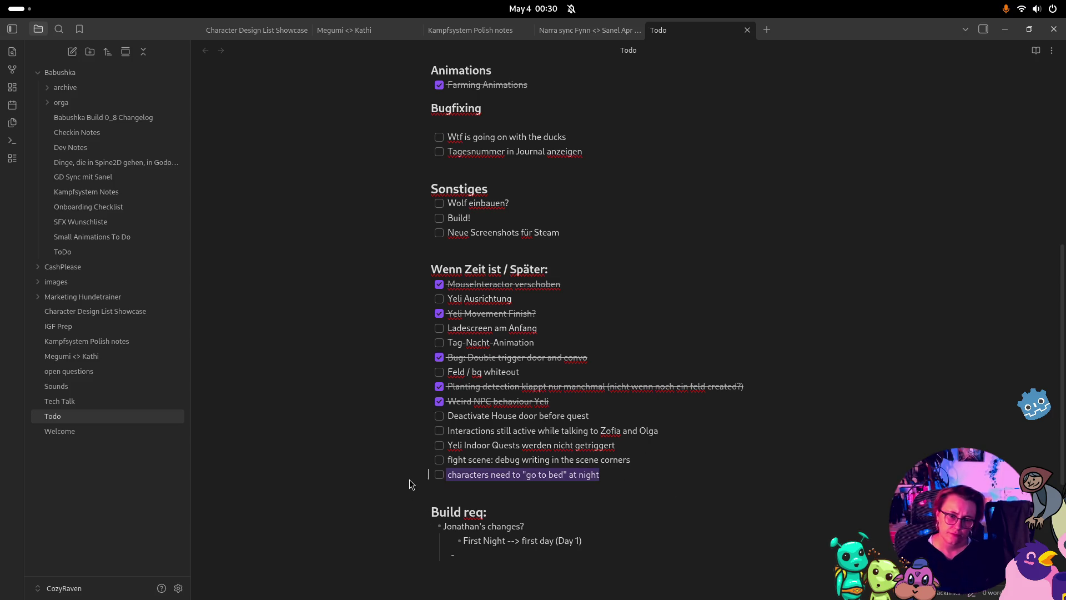
key("BackSpace")
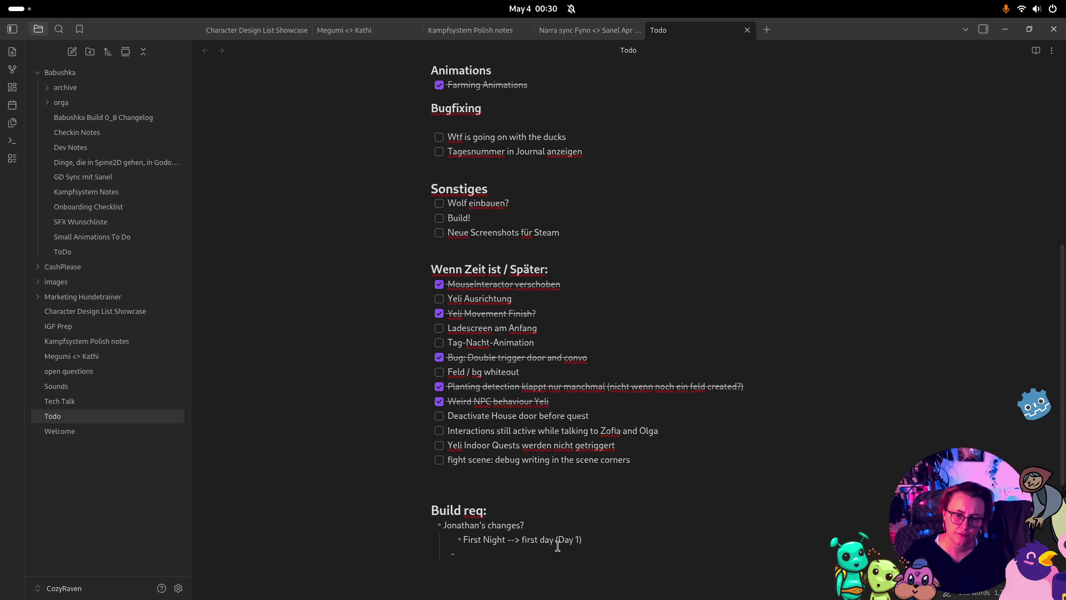
type("- [ ] characters need to \"go to bed\" at night")
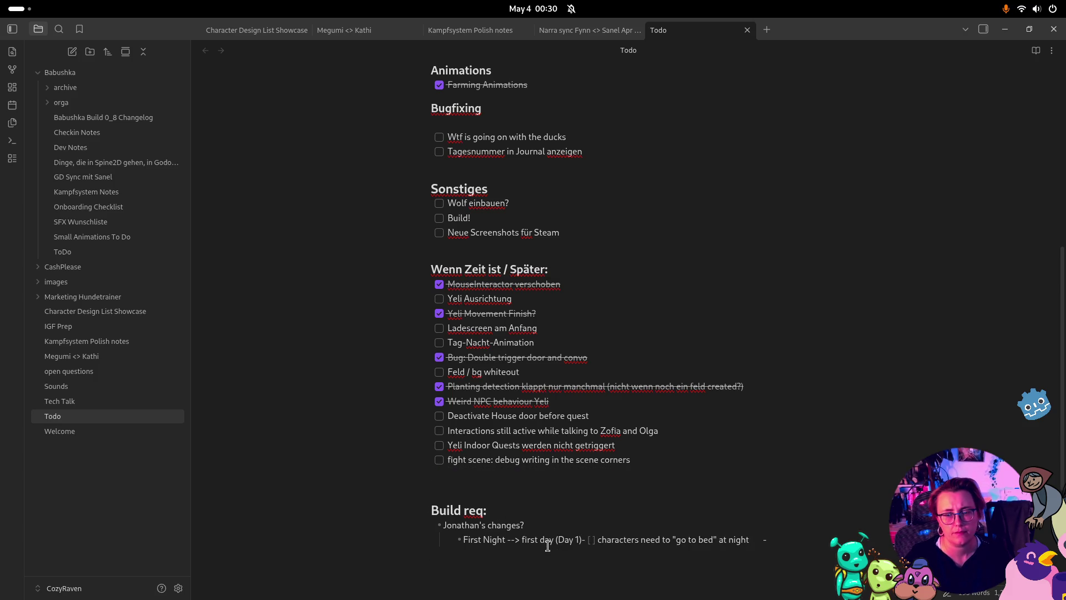
left_click(585, 540)
key("Return")
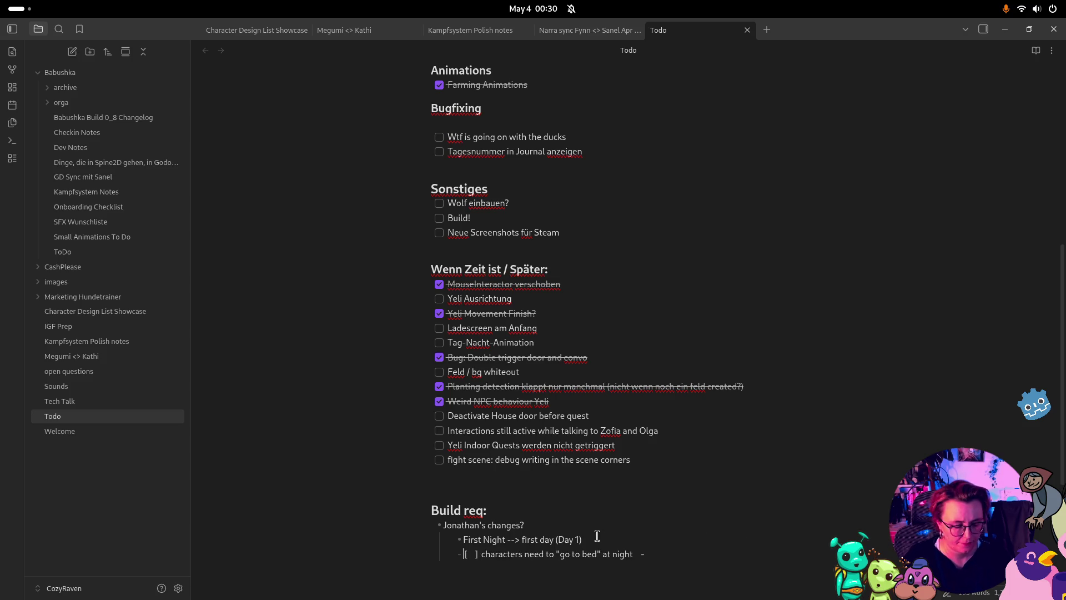
key("shift+Tab")
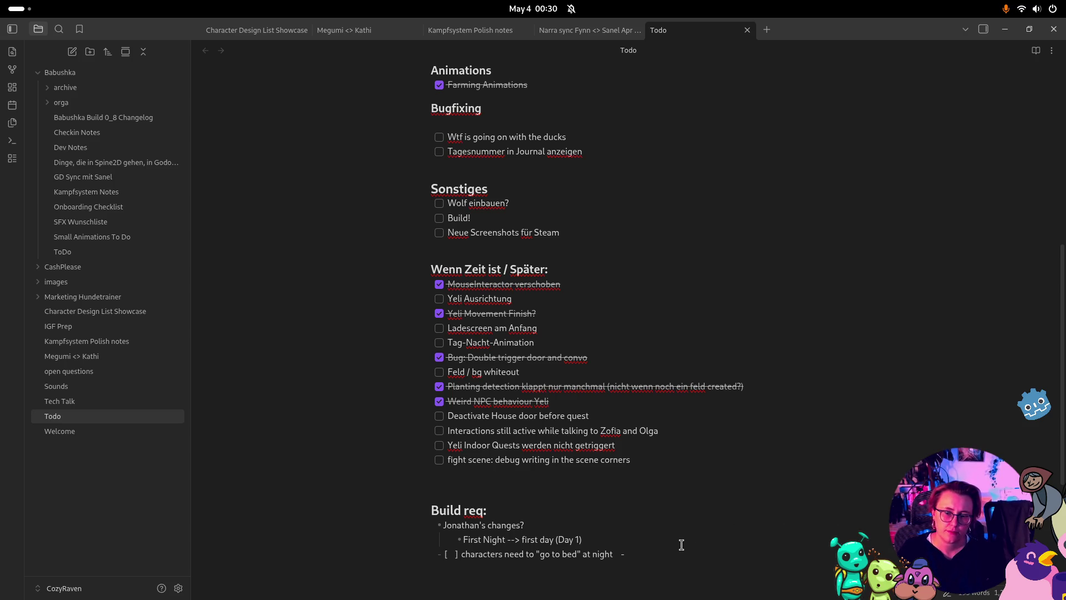
left_click(681, 545)
type("day 1 flow till end")
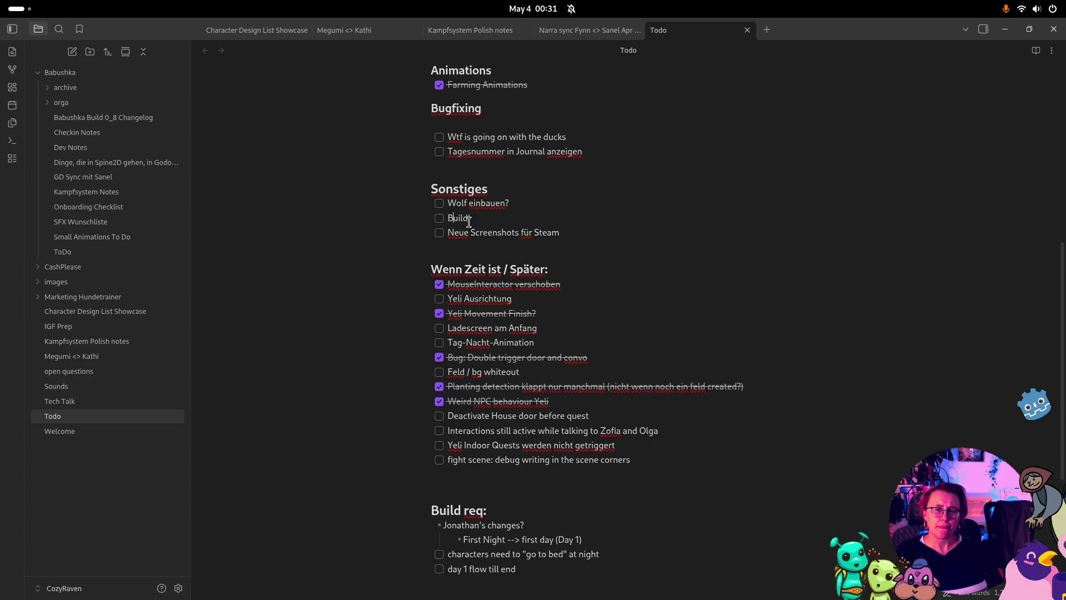
Tick Build! and Neue Screenshots für Steam as done, review the note, then switch to Godot
left_click(439, 217)
left_click(440, 233)
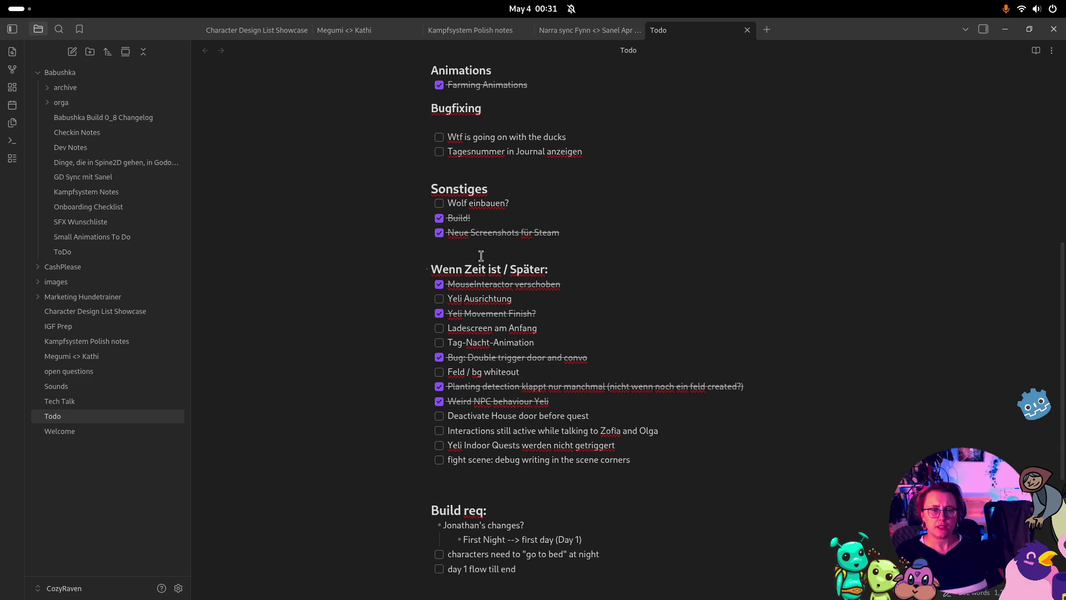
scroll(546, 256, "up", 5)
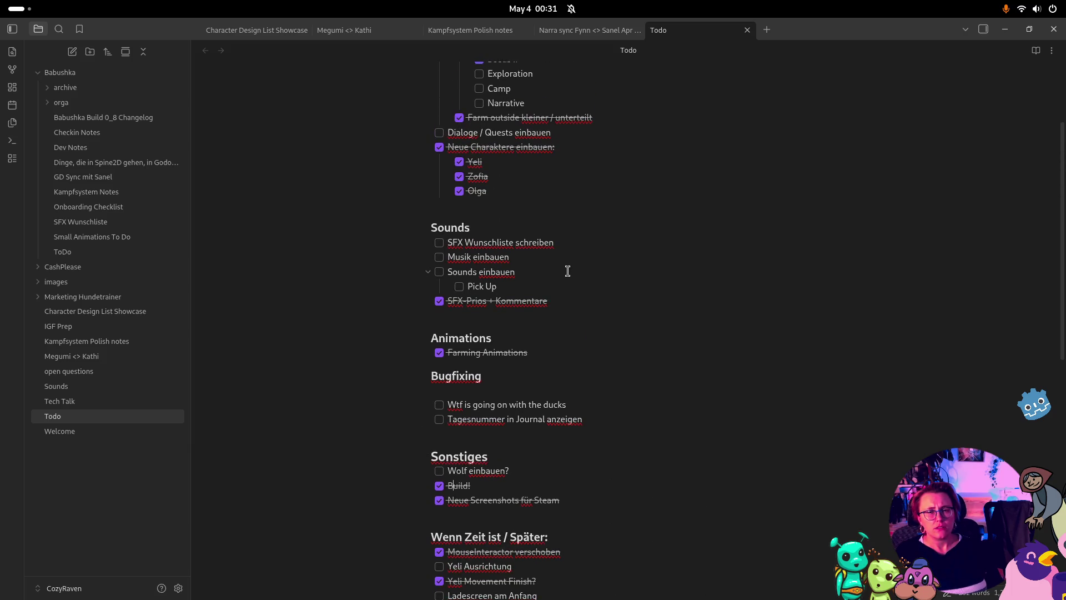
scroll(572, 275, "up", 3)
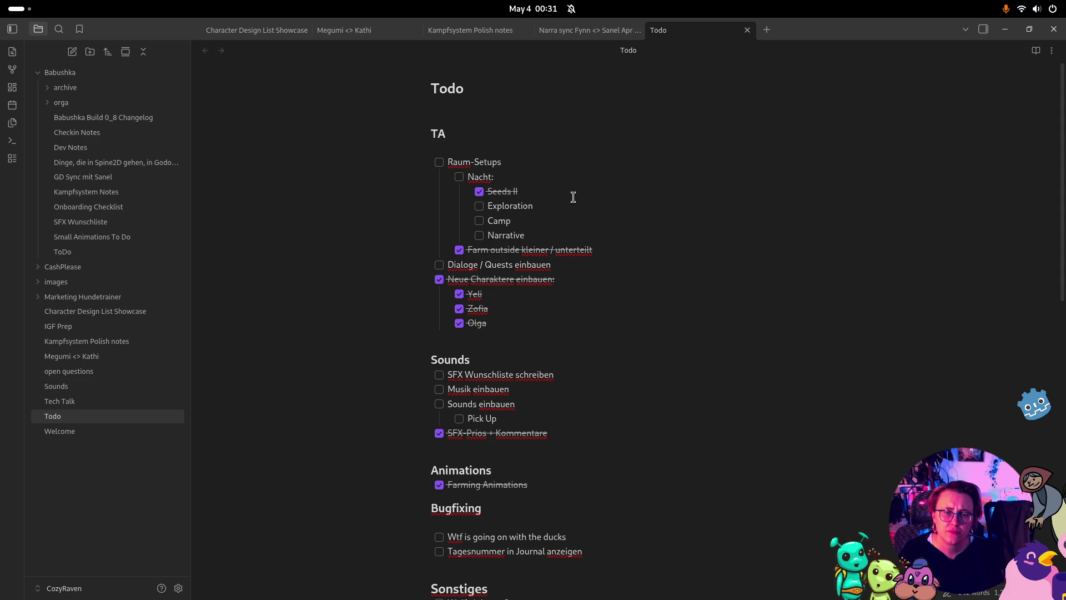
scroll(553, 309, "down", 10)
scroll(647, 464, "up", 6)
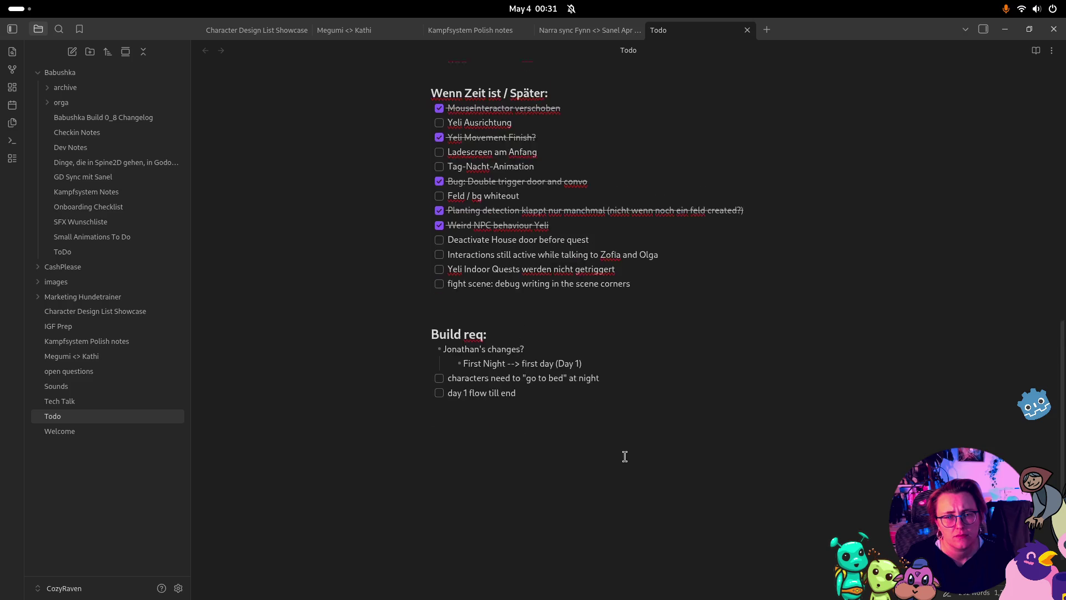
scroll(626, 454, "up", 2)
key("alt+Tab")
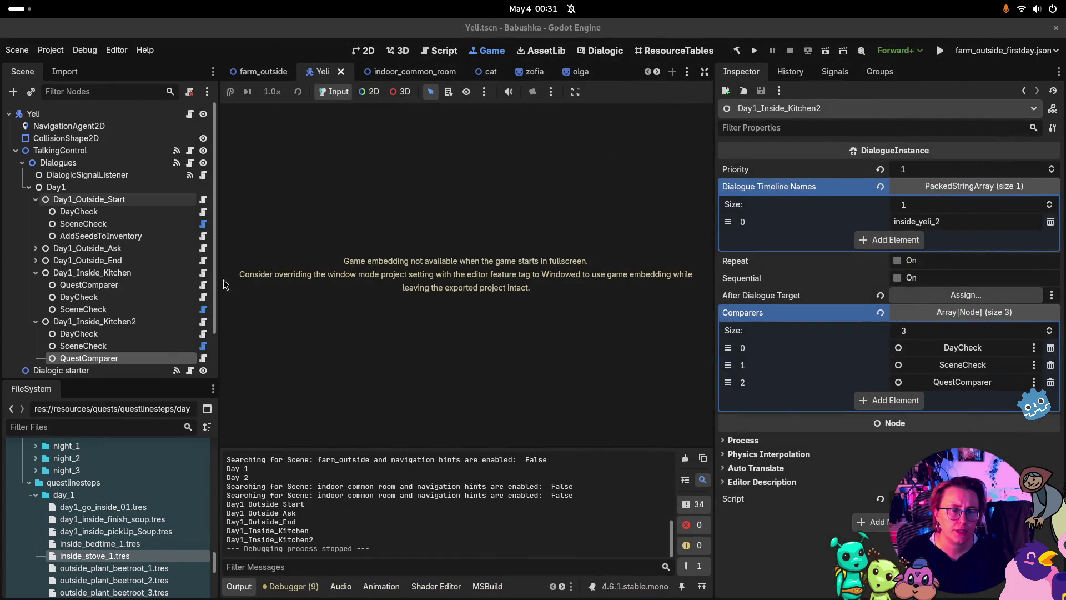
Close the Godot editor window from the Activities overview and return to Rider
key("super")
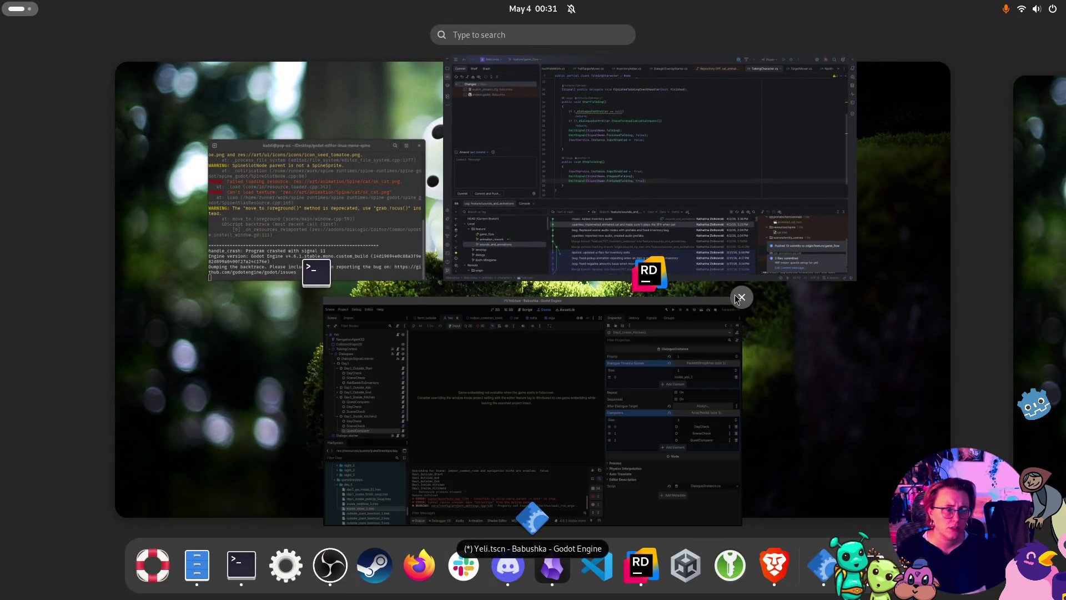
left_click(738, 296)
key("Escape")
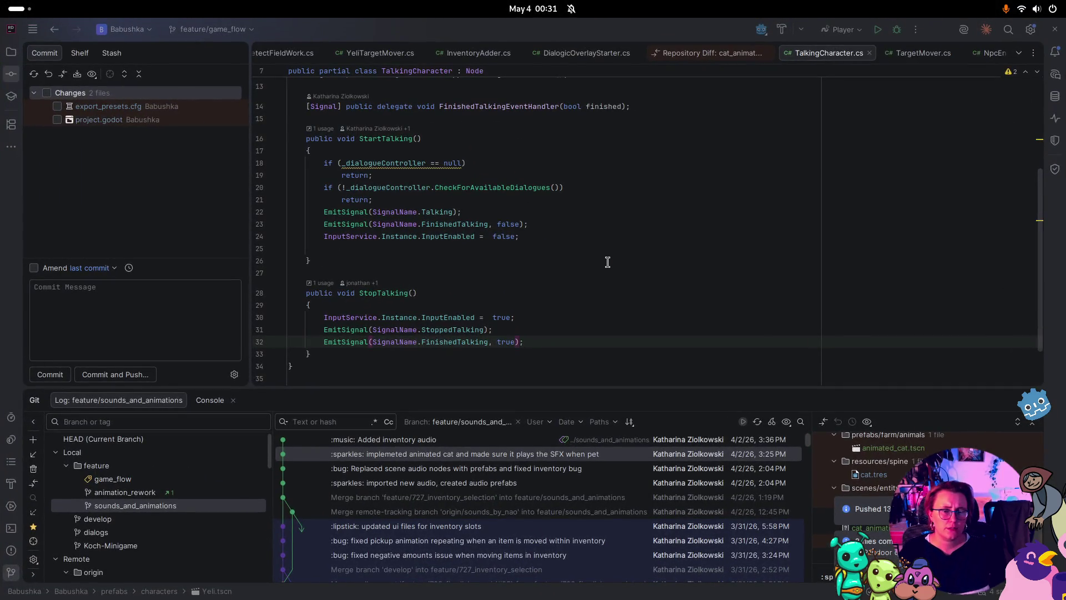
Include export_presets.cfg and project.godot in the commit and review the changes
left_click(46, 94)
left_click(95, 283)
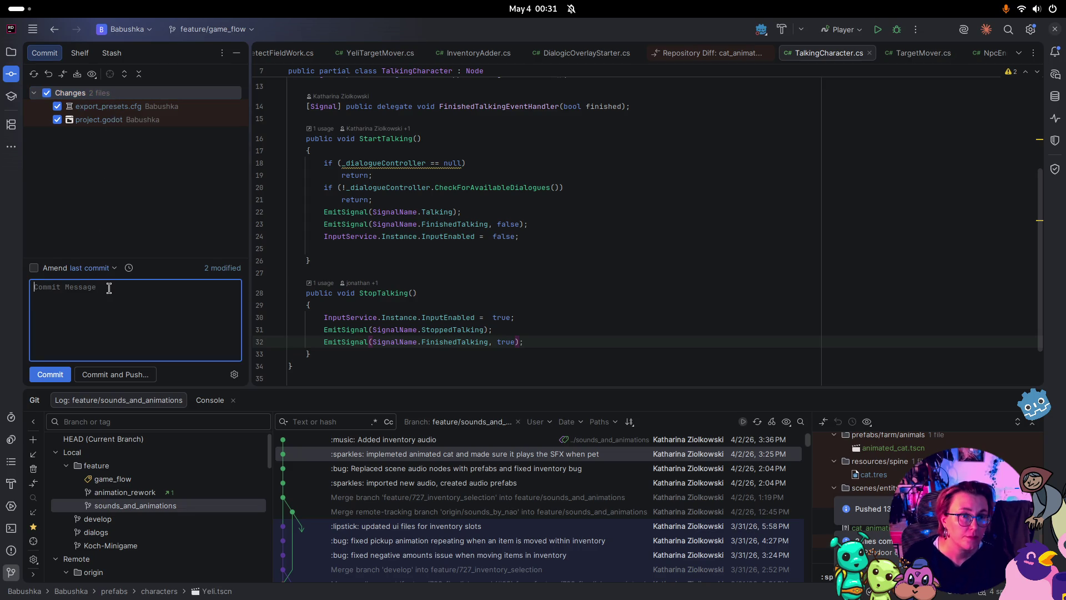
left_click(147, 131)
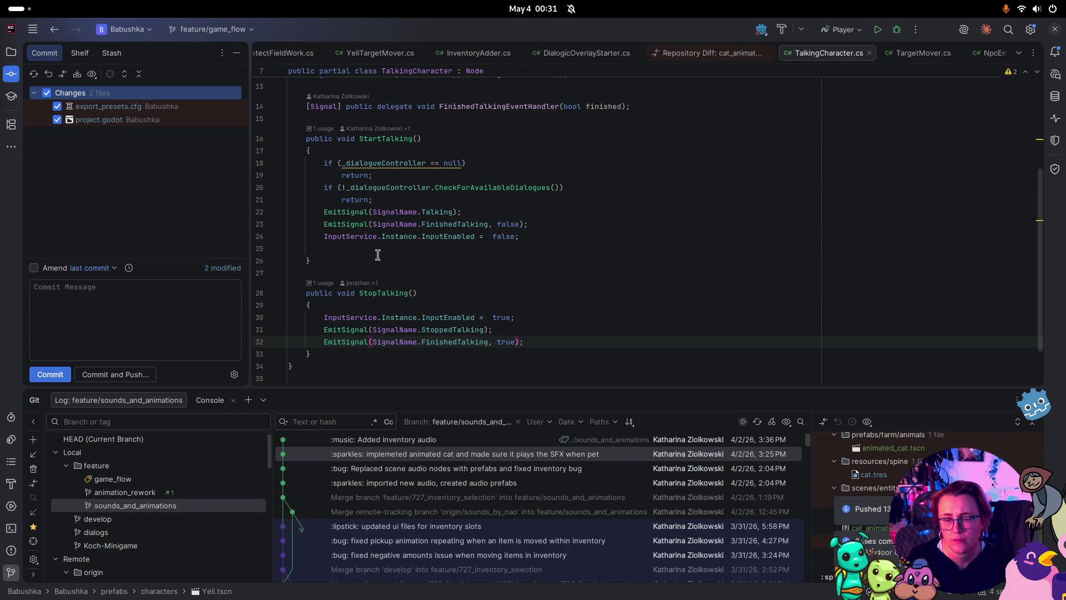
left_click(113, 109)
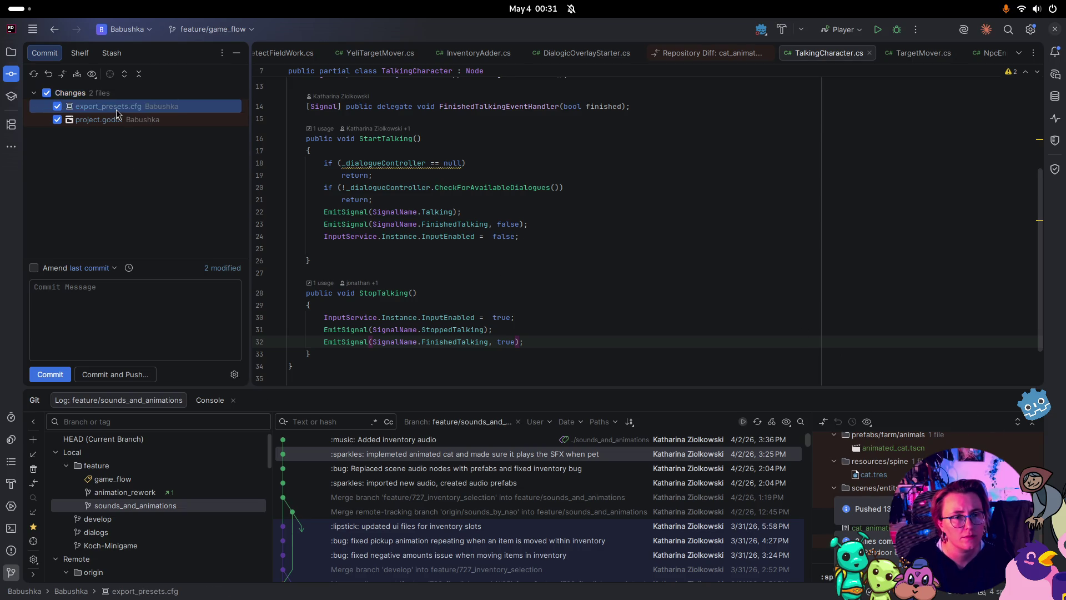
left_click(173, 301)
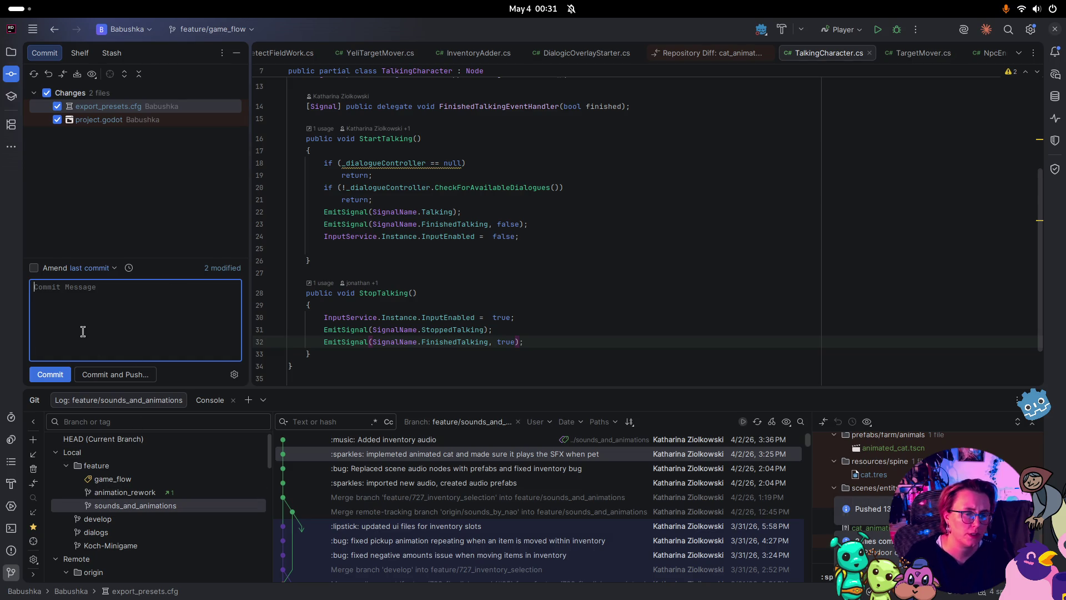
Push the feature/game_flow branch to the remote, then bring up the Twitch stream
left_click(211, 29)
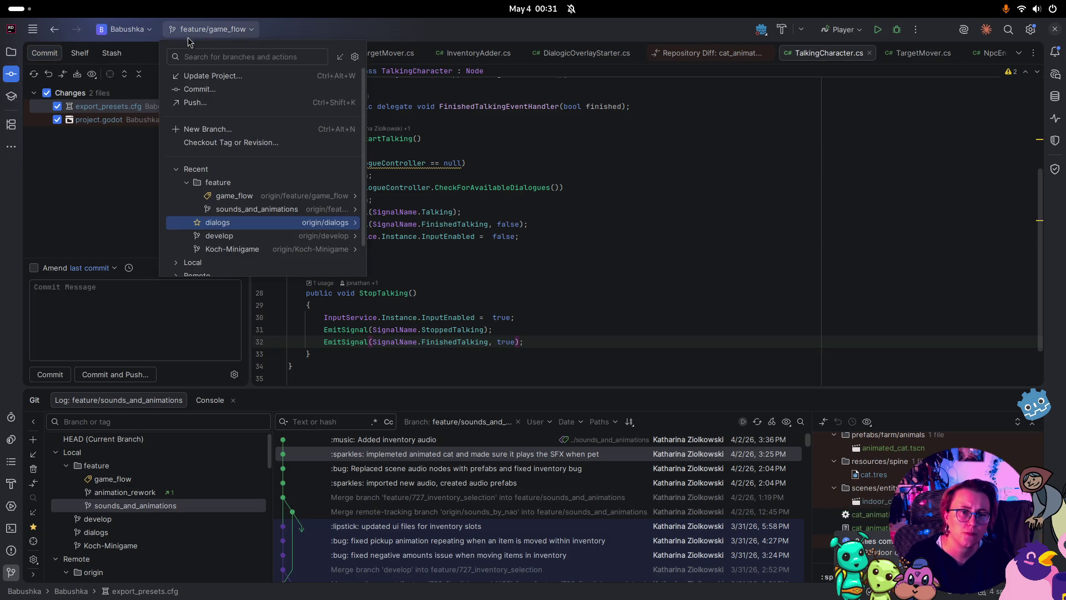
left_click(190, 102)
left_click(668, 434)
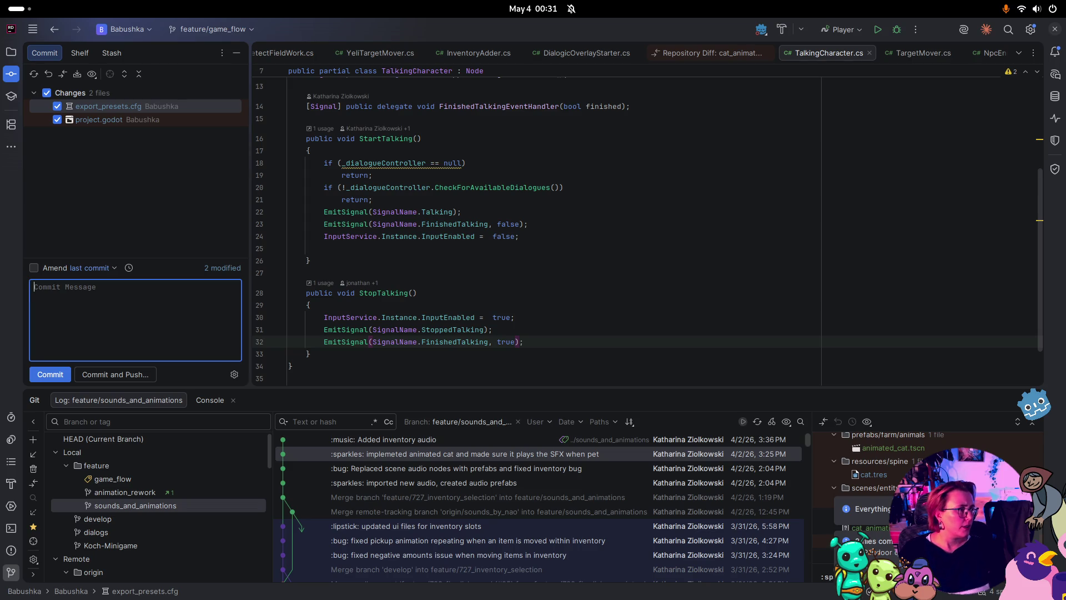
key("alt+Tab")
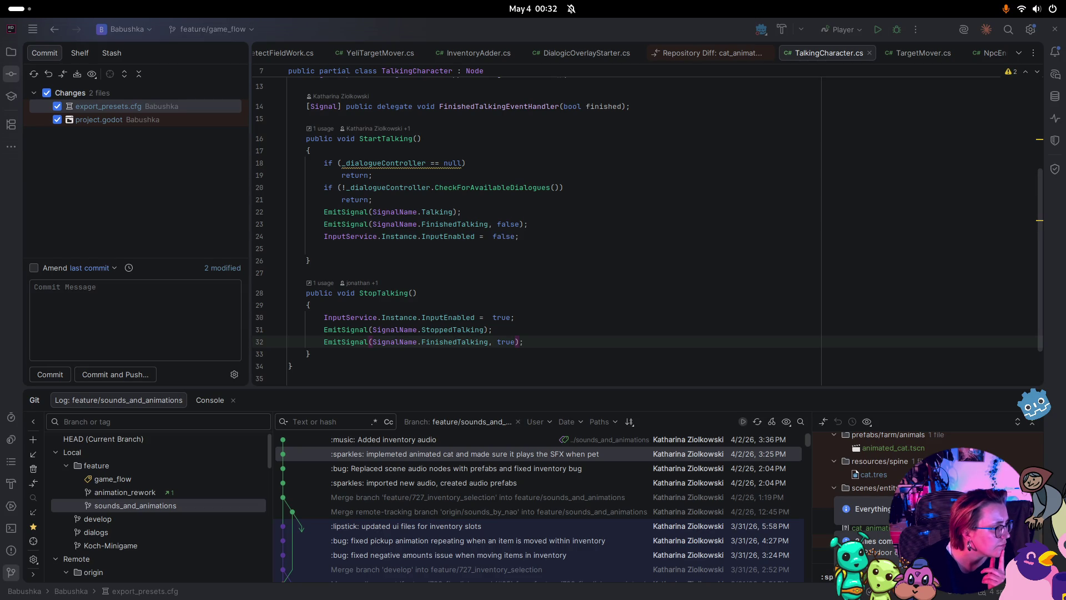
key("alt+Tab")
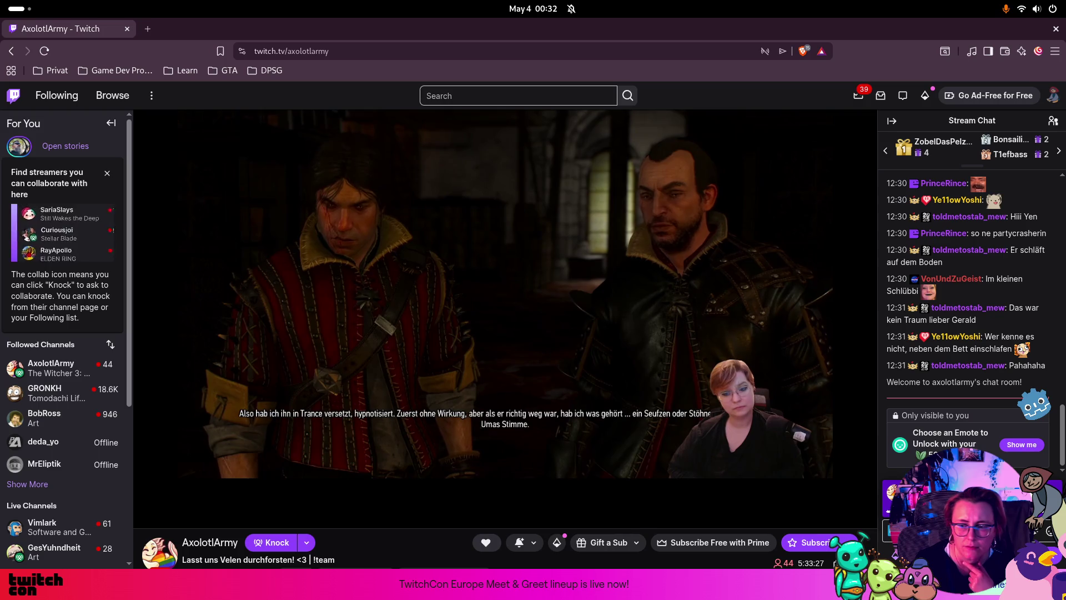
mouse_move(56, 551)
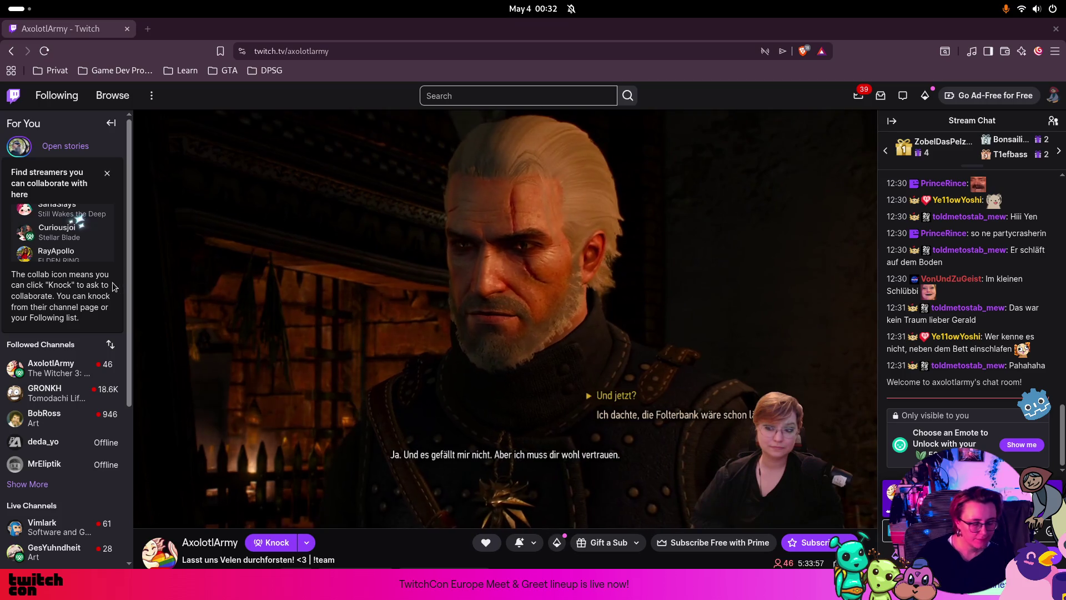
key("super")
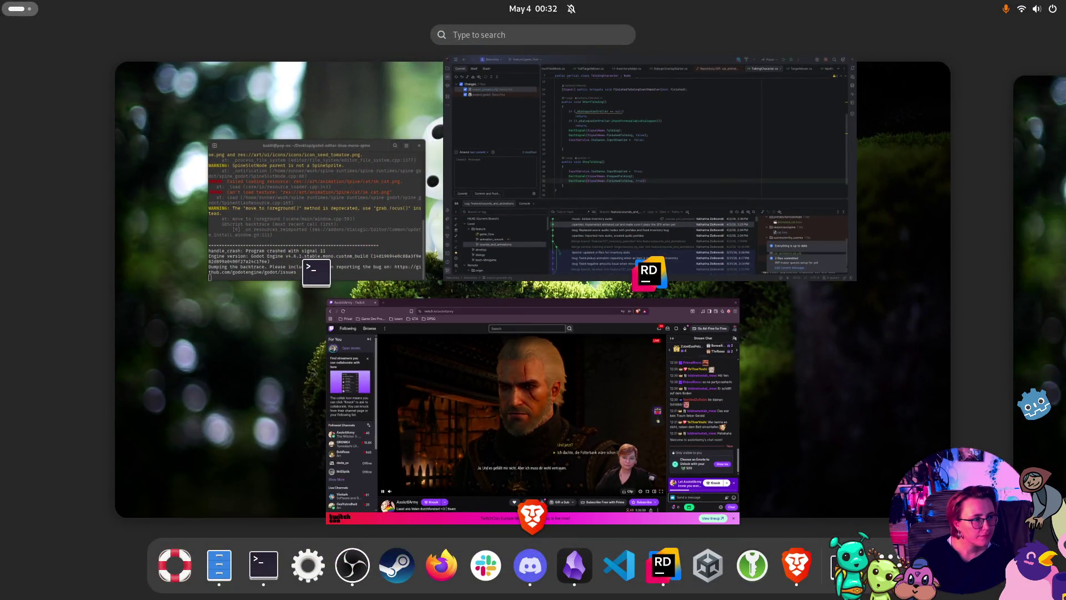
key("super")
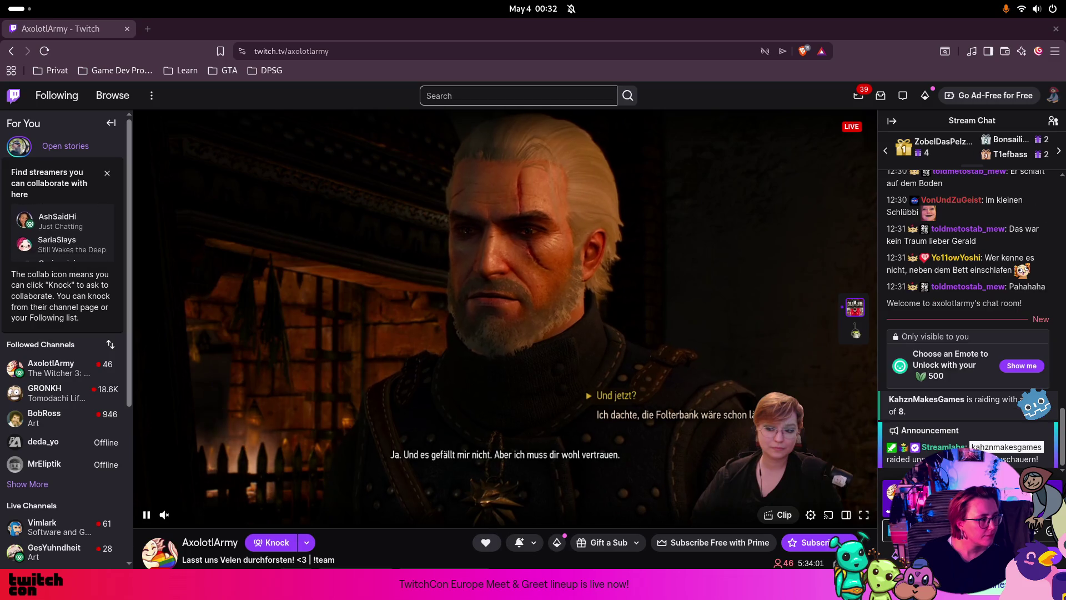